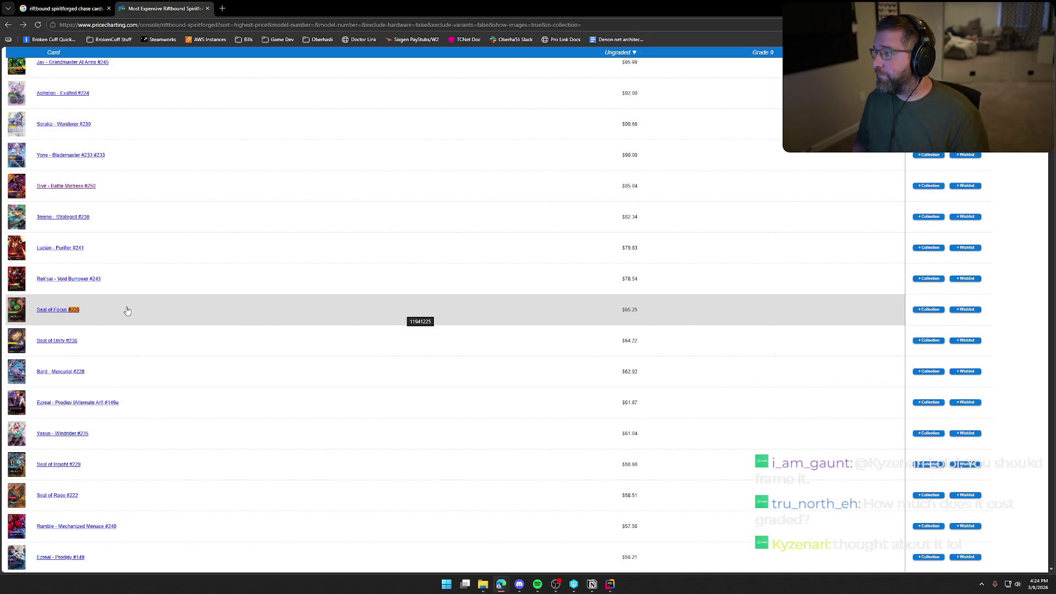
Search the page for #193 to find Jax - Grandmaster At Arms at $0.15 ungraded.
scroll(127, 312, "down", 20)
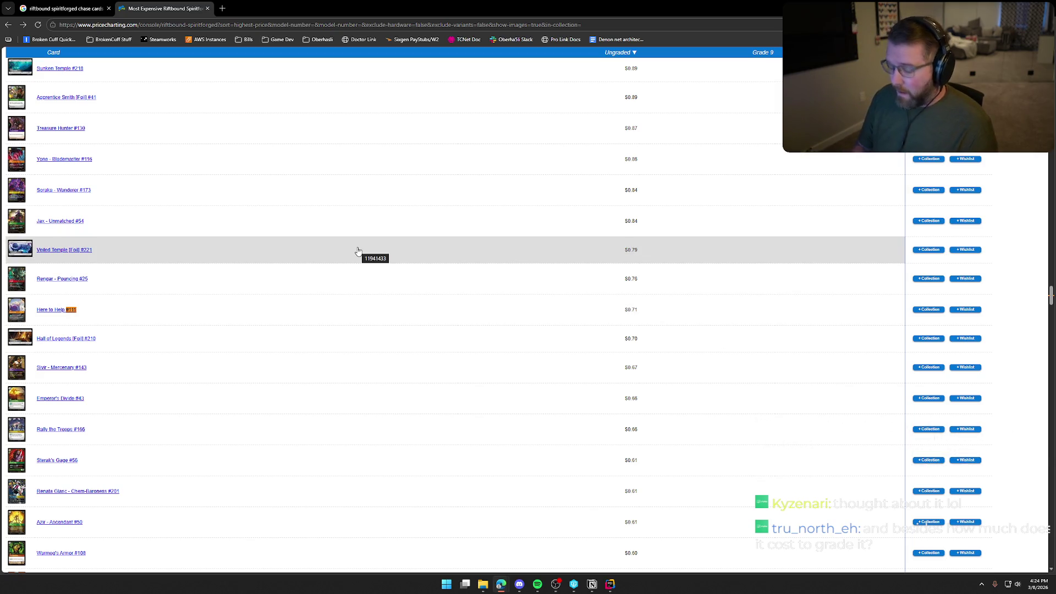
key("BackSpace")
key("BackSpace")
key("BackSpace")
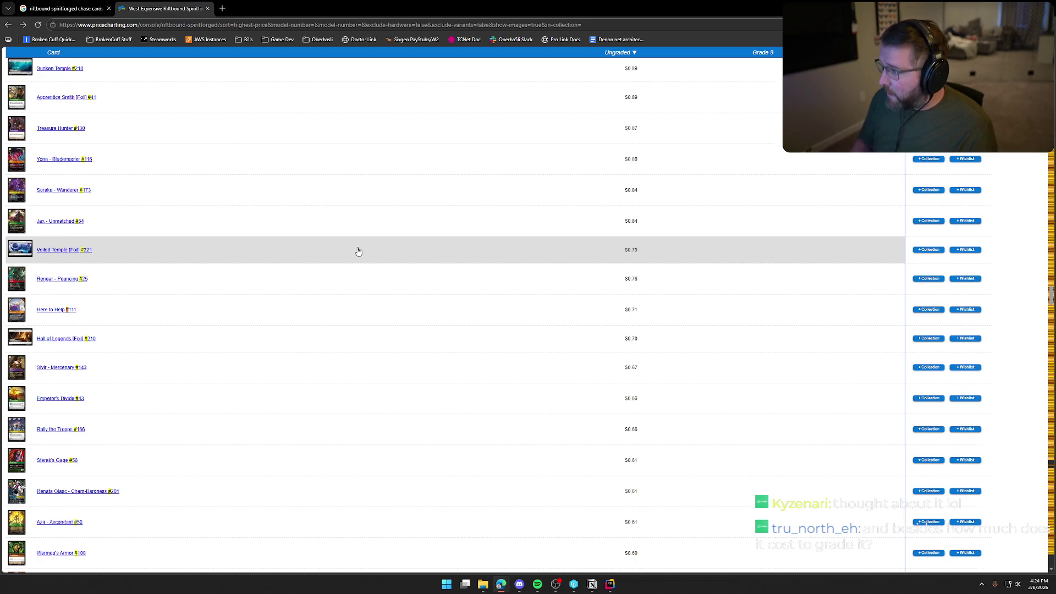
type("193")
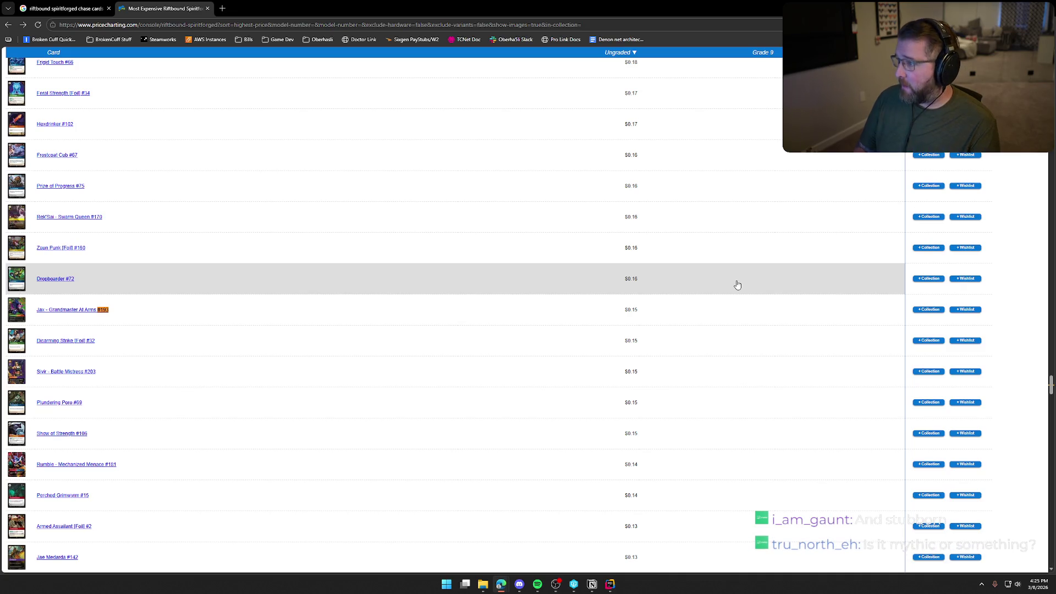
Look up cards #53 and #114, then settle on the non-foil Ravenbloom Conservatory #215 at $0.43.
key("BackSpace")
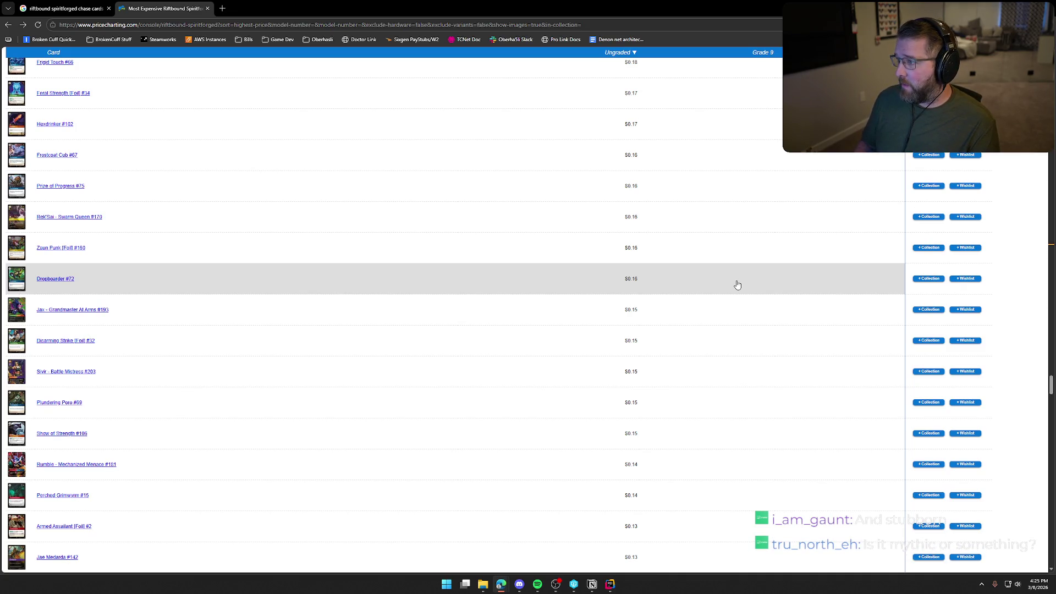
type("#53")
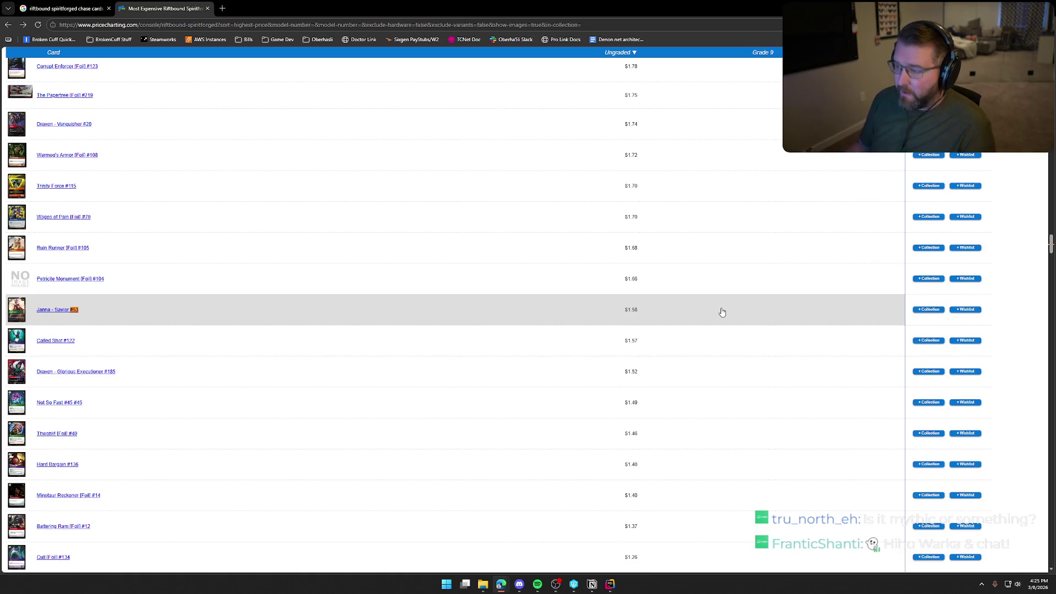
key("BackSpace")
key("BackSpace")
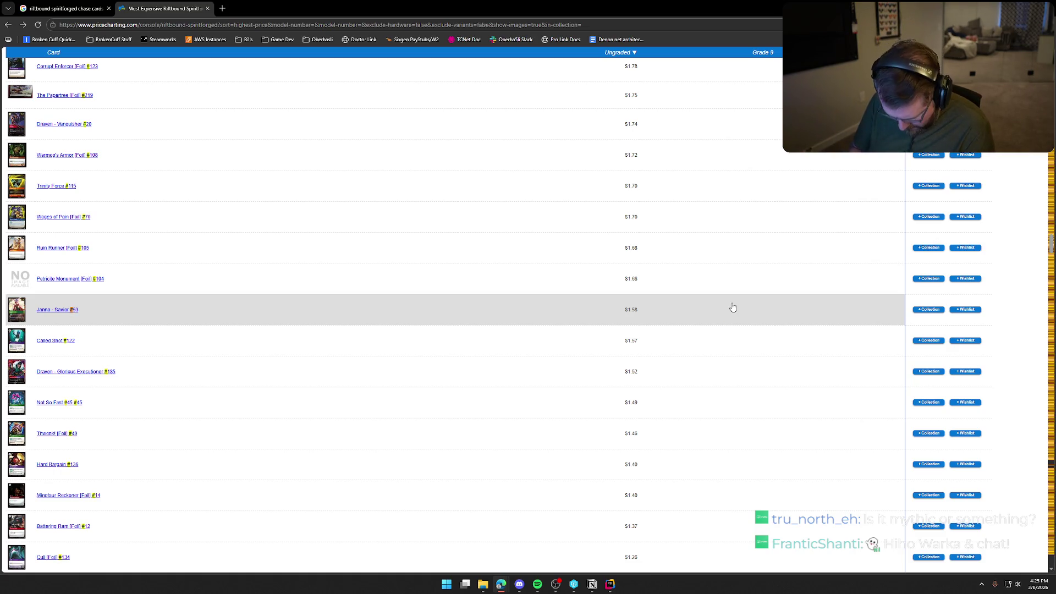
type("114")
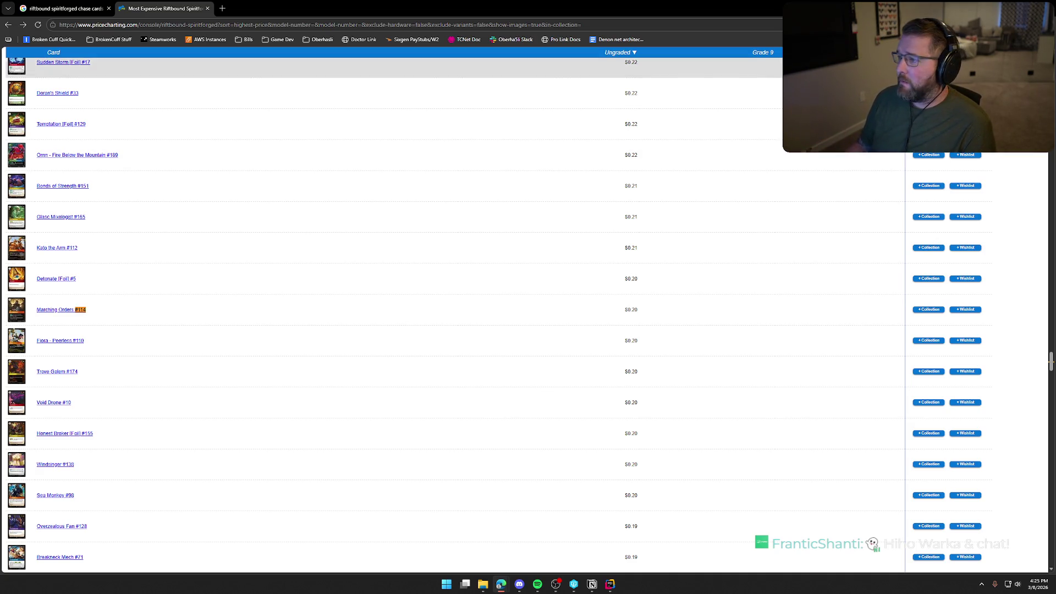
key("BackSpace")
key("BackSpace")
key("BackSpace")
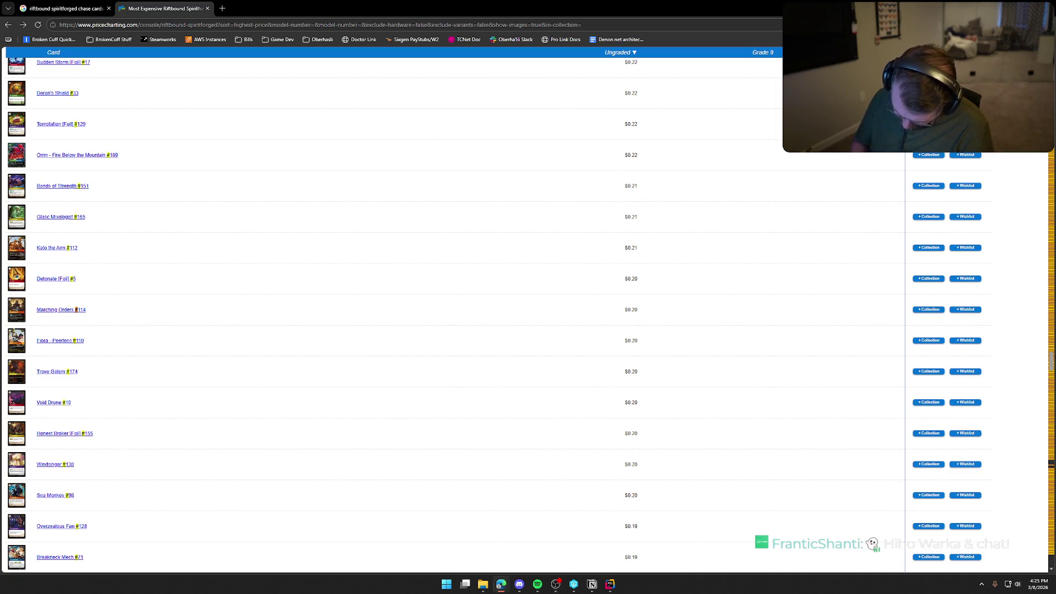
type("215")
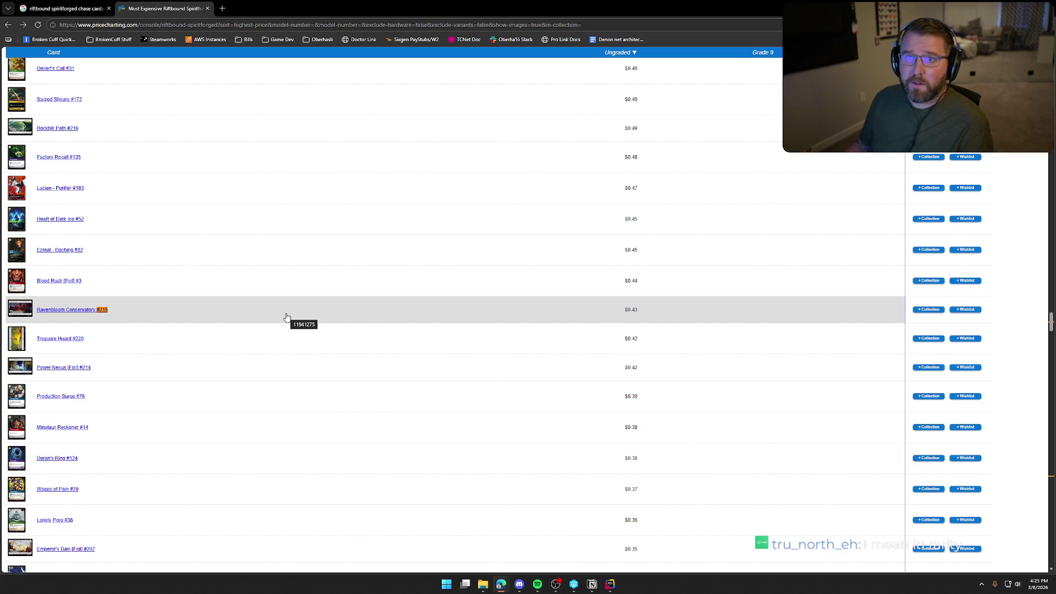
key("Return")
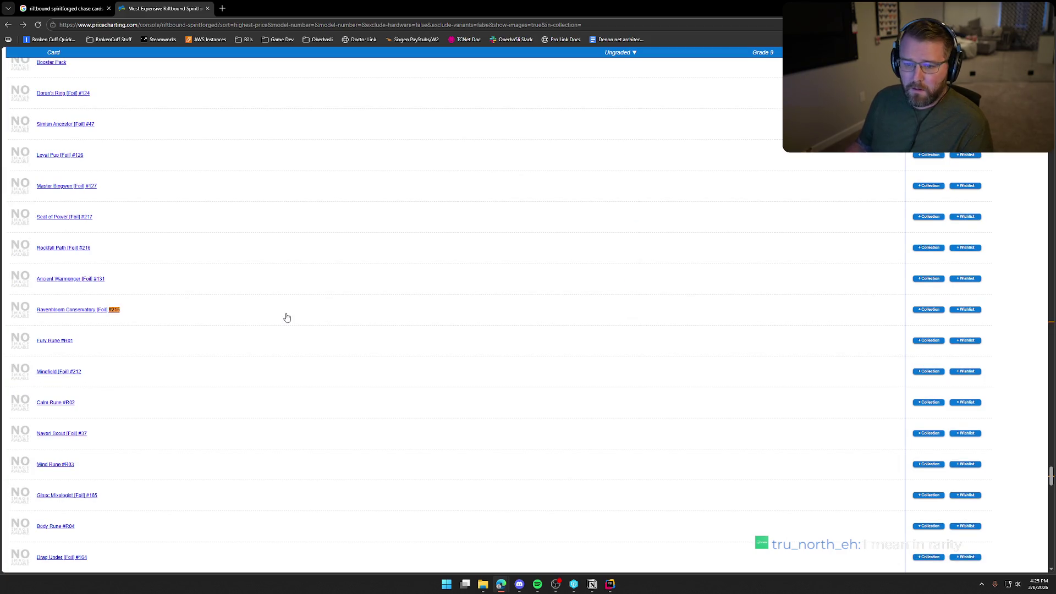
key("Return")
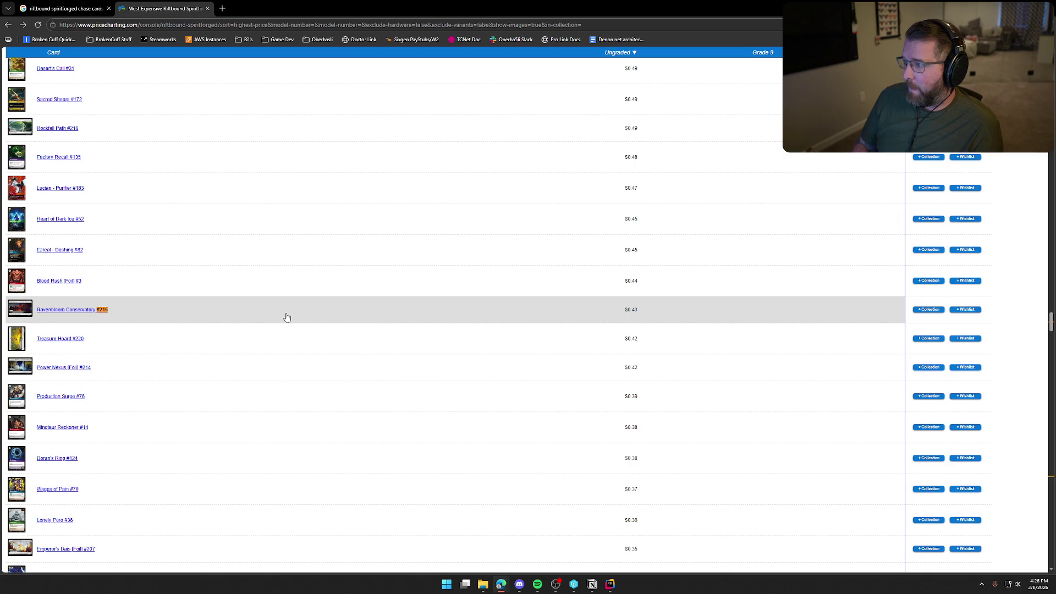
Search the page for #163 and cycle through its matches, including Deathgrip [Foil].
key("BackSpace")
key("BackSpace")
key("BackSpace")
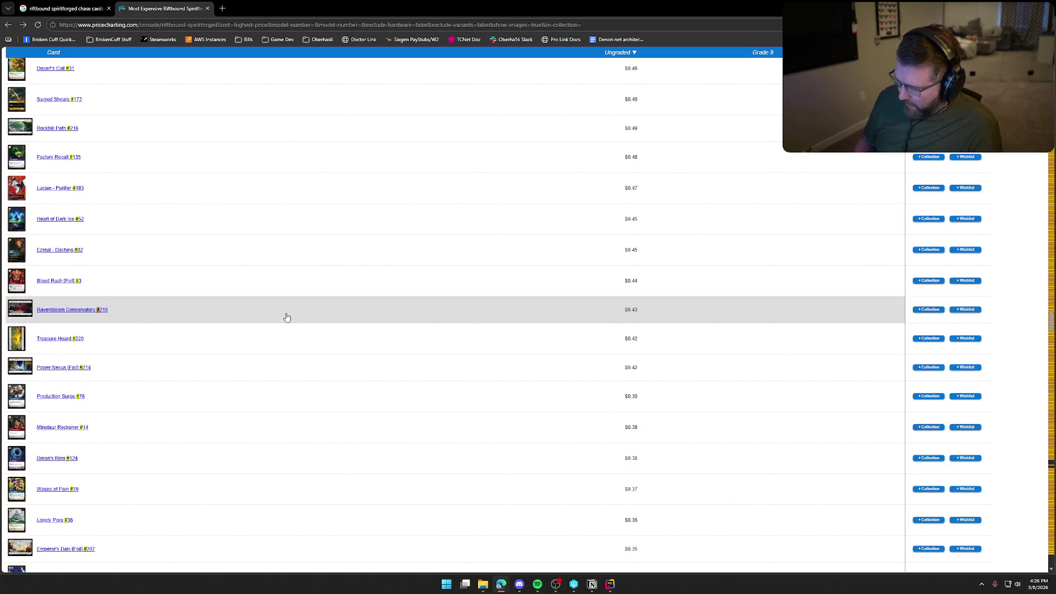
type("163")
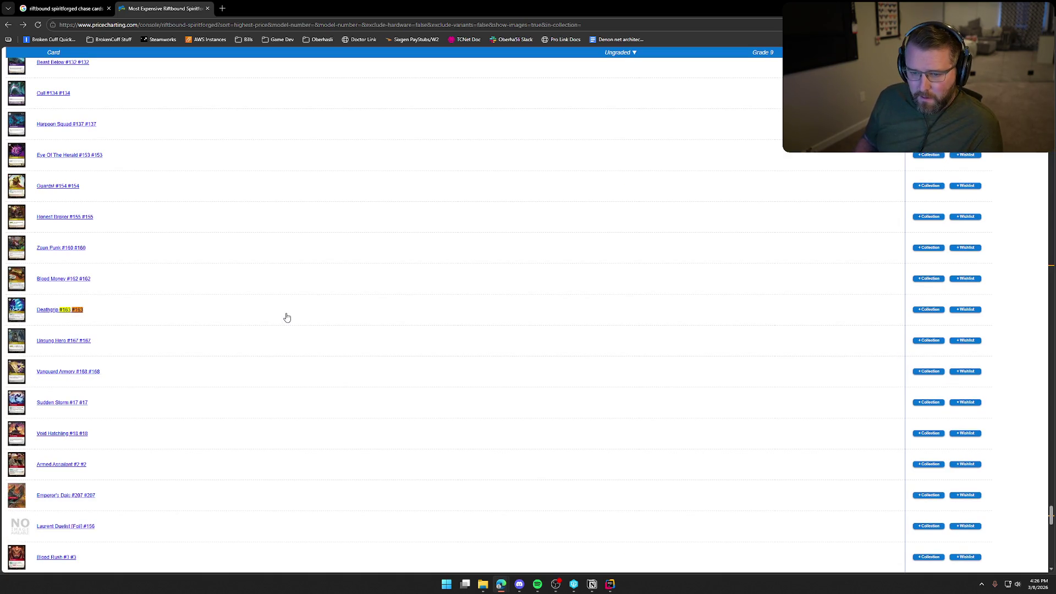
key("Return")
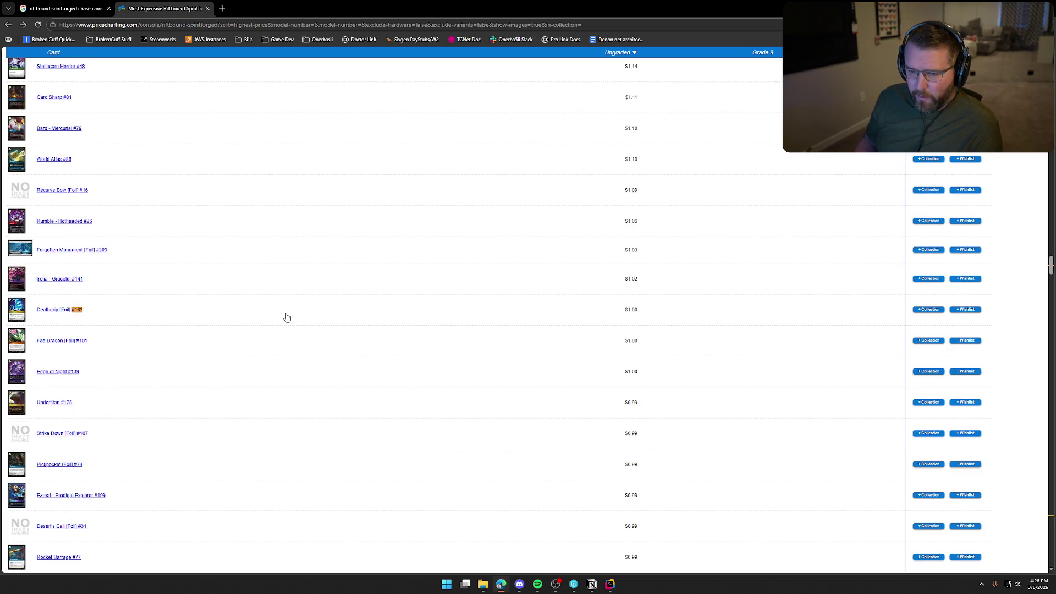
key("Return")
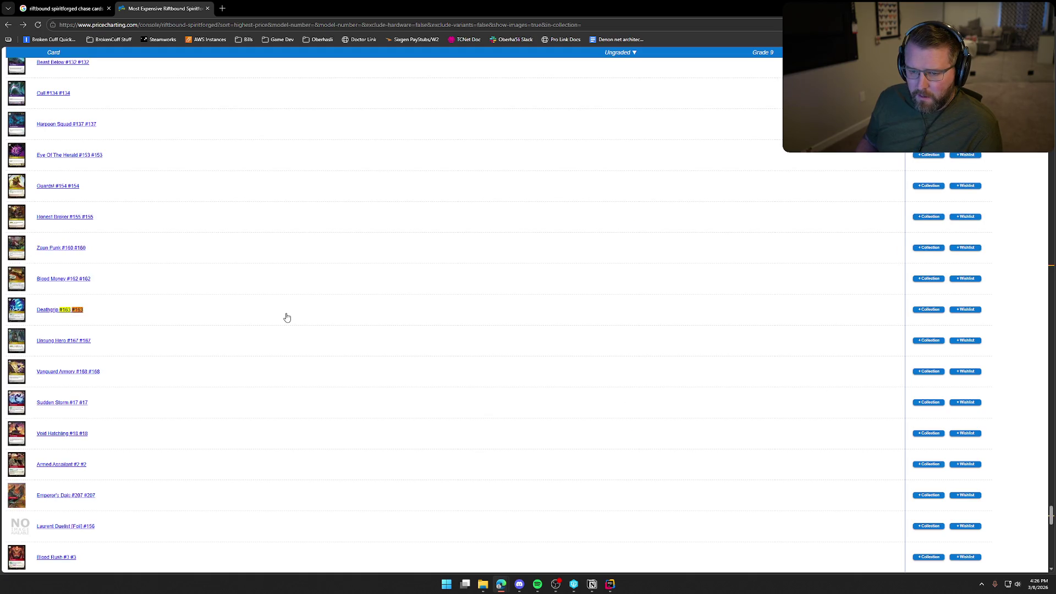
key("Return")
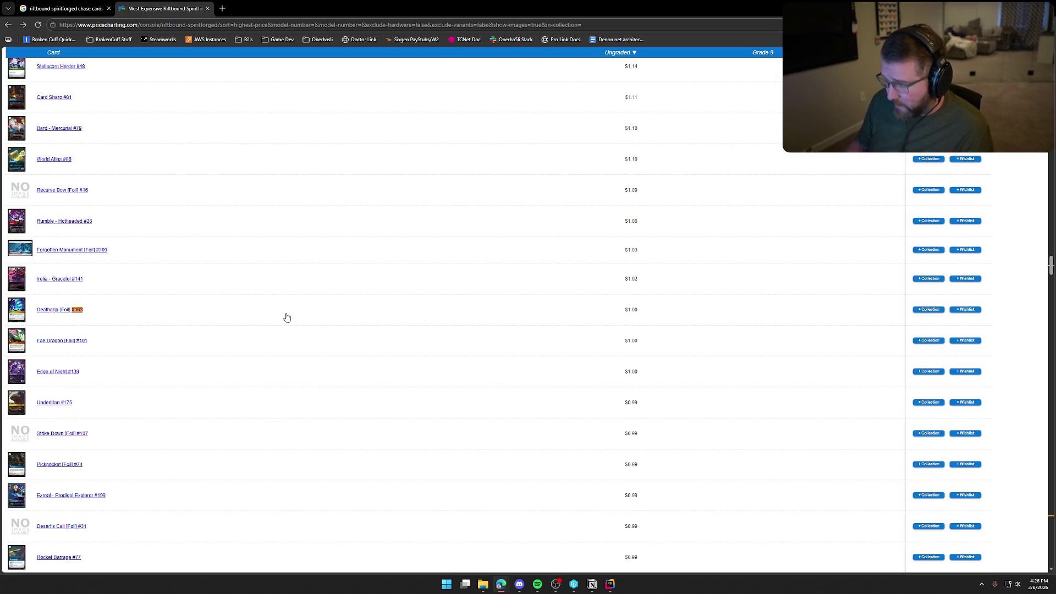
Find card #85, Ornn - Forge God, priced $1.94 standard and $6.25 Alternate Art.
key("BackSpace")
key("BackSpace")
key("BackSpace")
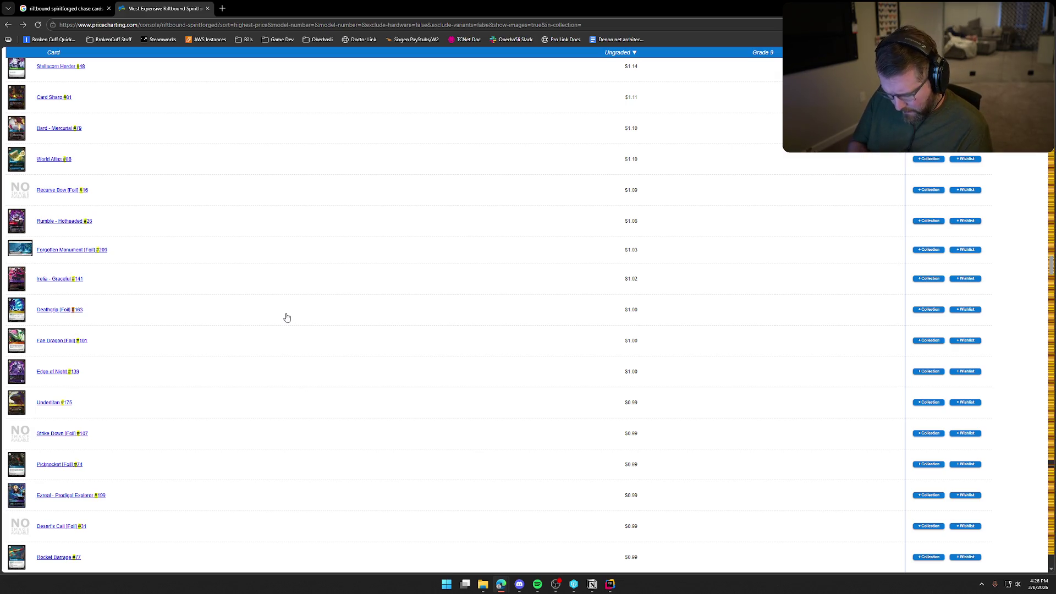
key("BackSpace")
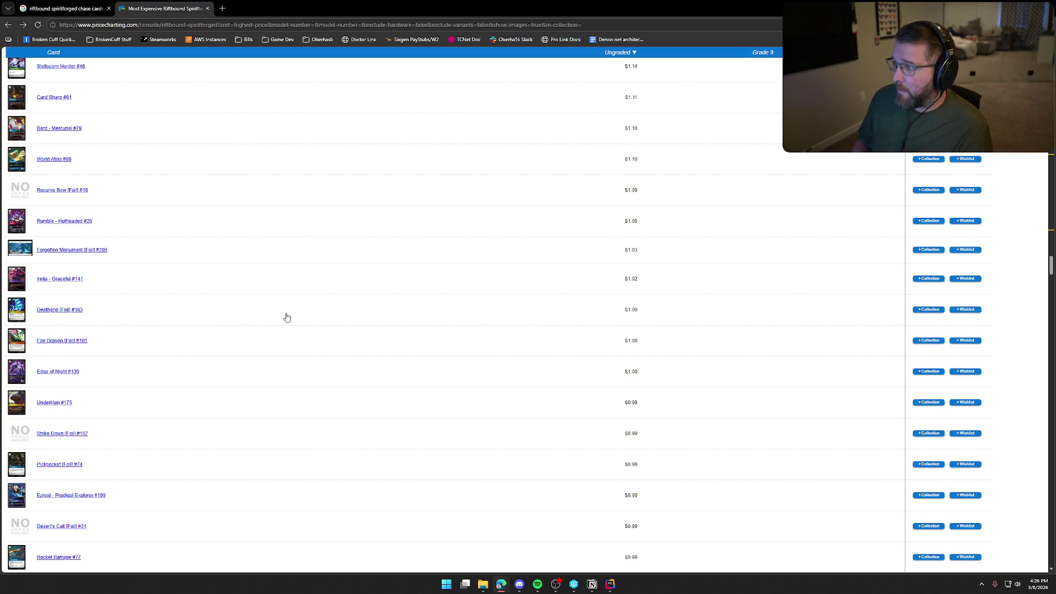
type("#85")
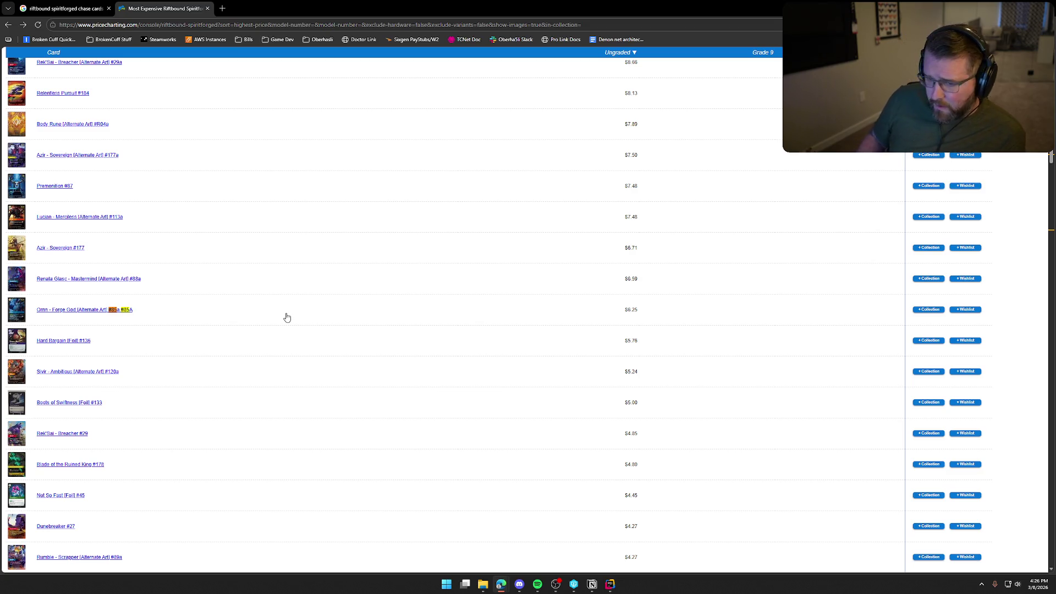
key("Return")
key("Return")
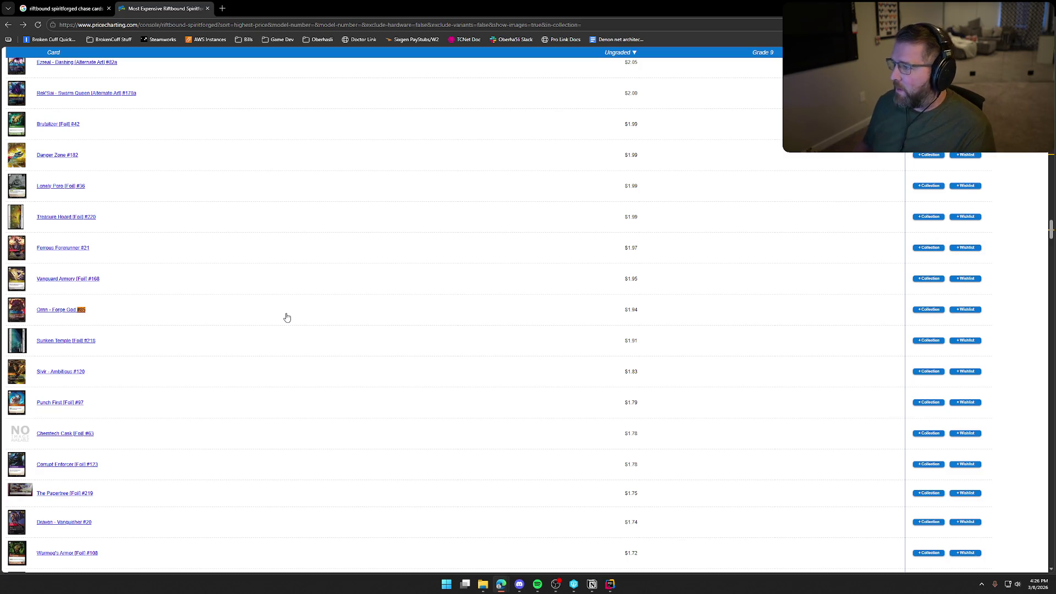
Search the price list for card #173.
key("BackSpace")
key("BackSpace")
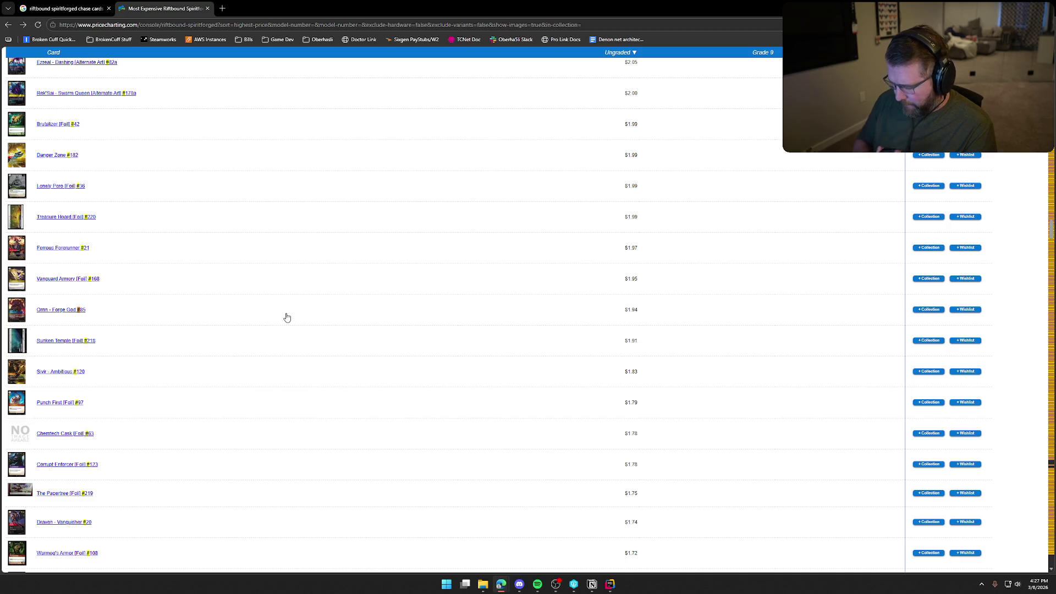
type("173")
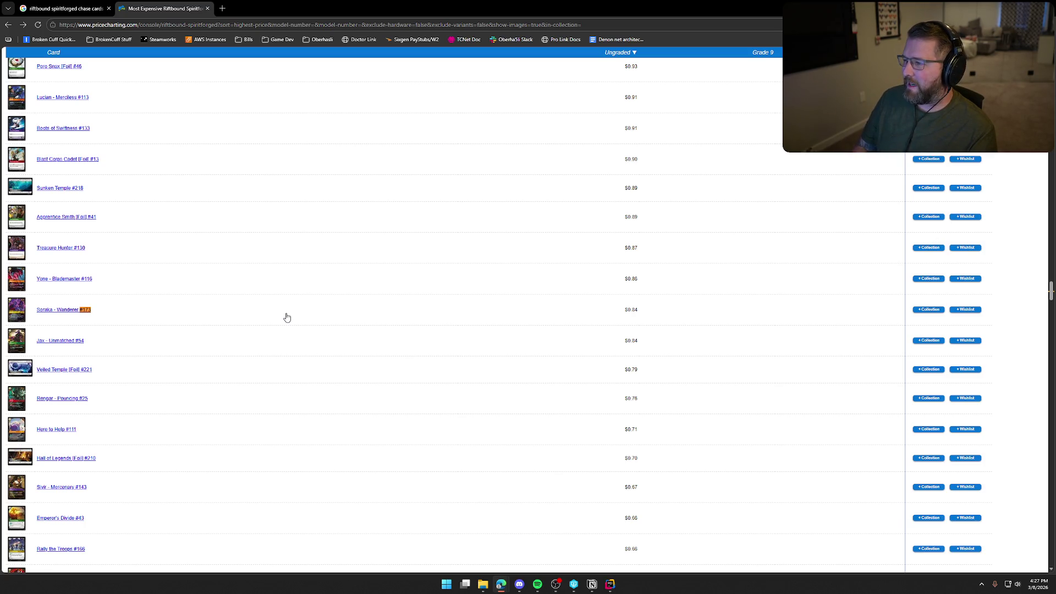
key("BackSpace")
key("BackSpace")
key("BackSpace")
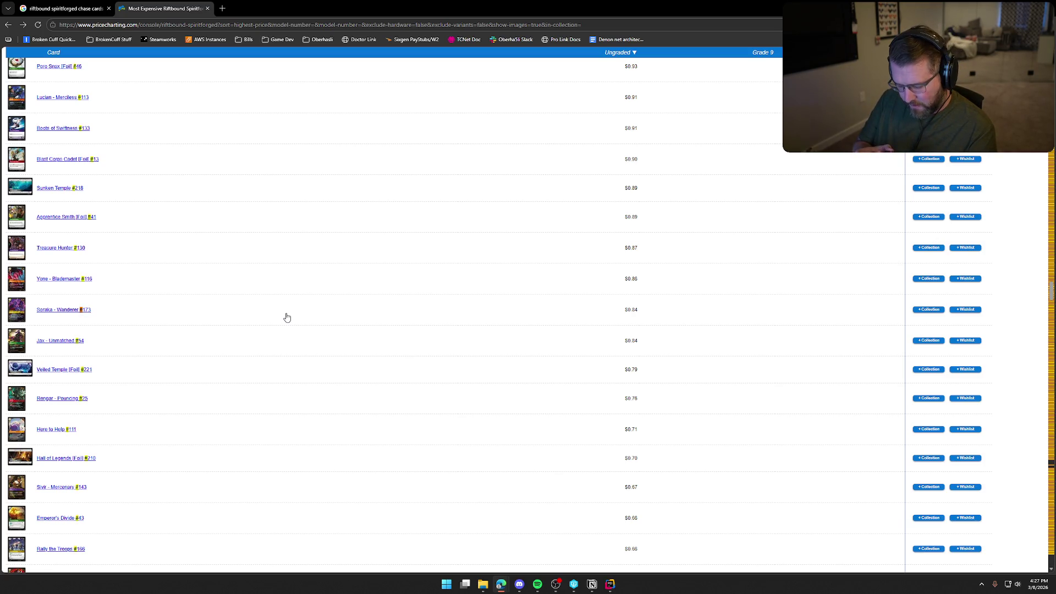
key("Escape")
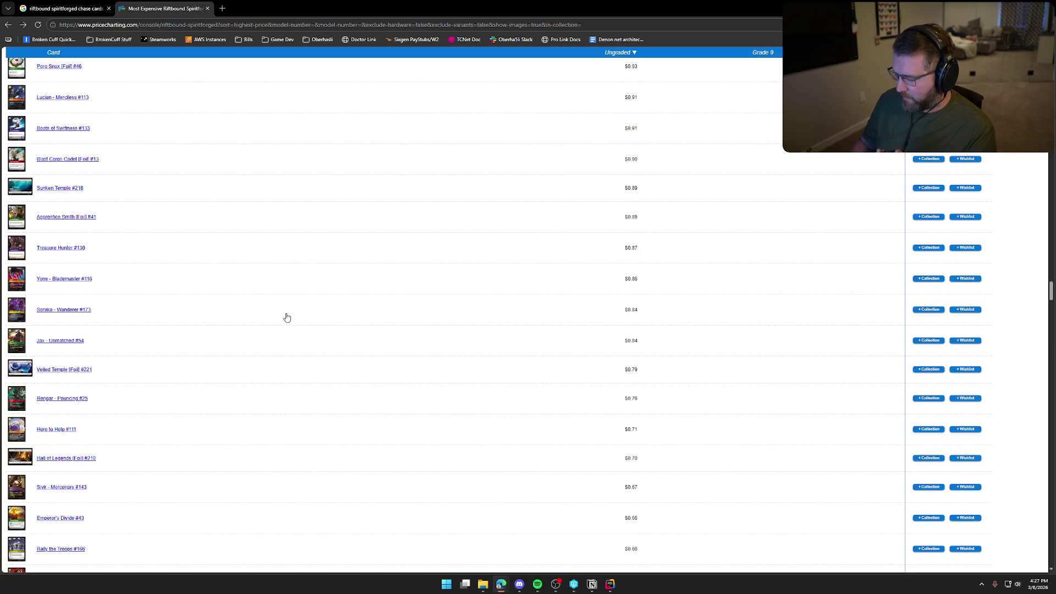
Look up cards #197, #144 and #206, ending on Riposte at $8.73.
key("ctrl+f")
type("#197")
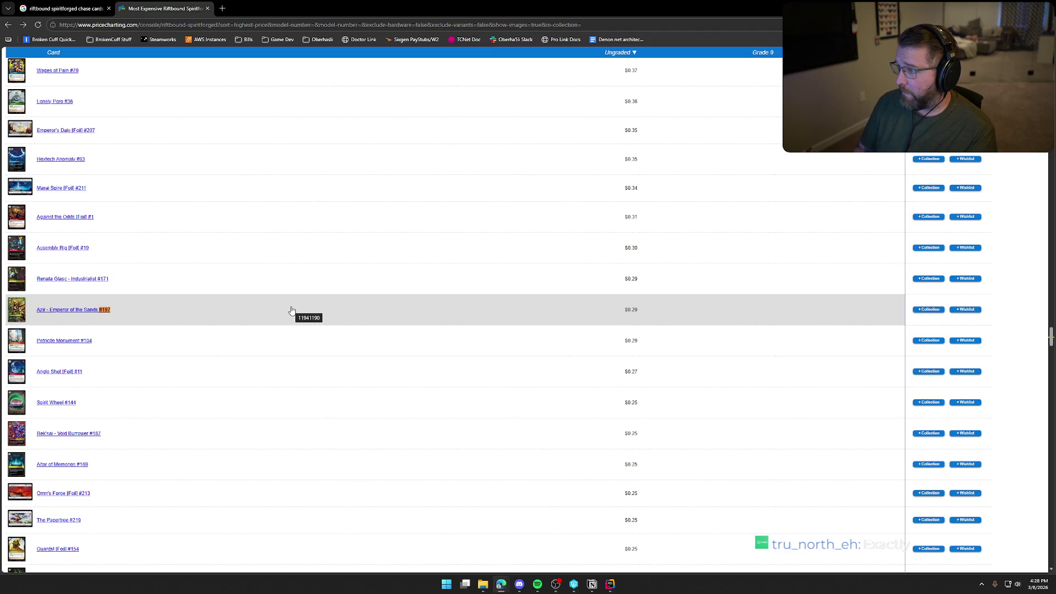
key("BackSpace")
key("BackSpace")
key("BackSpace")
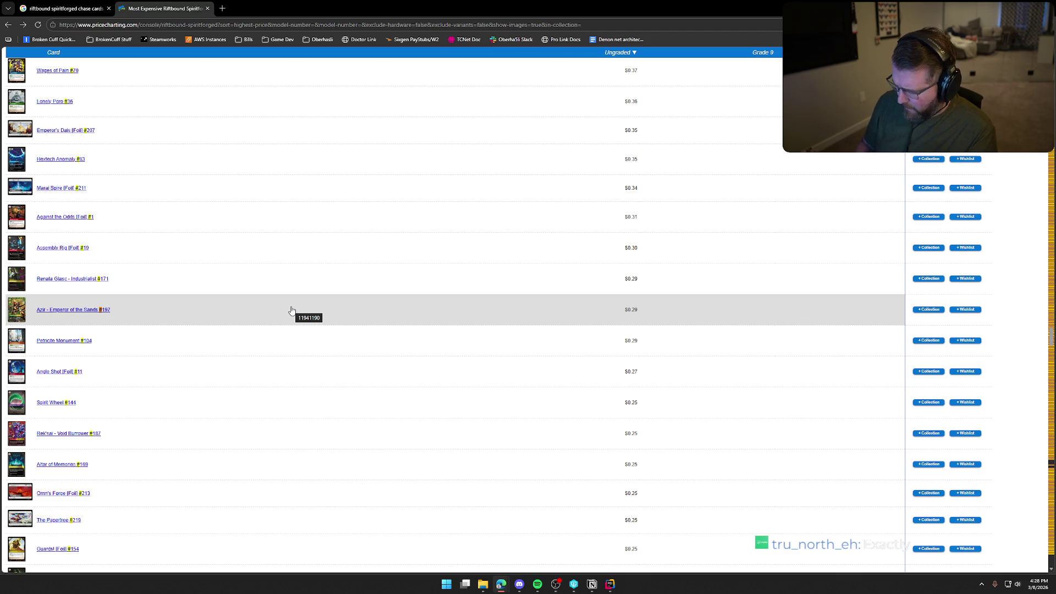
type("144")
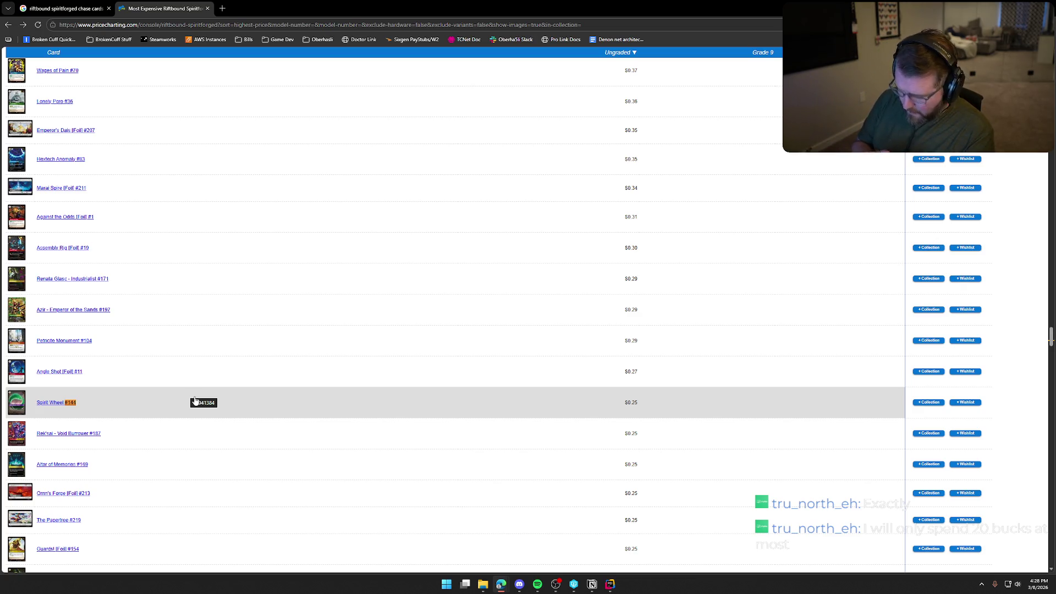
key("Escape")
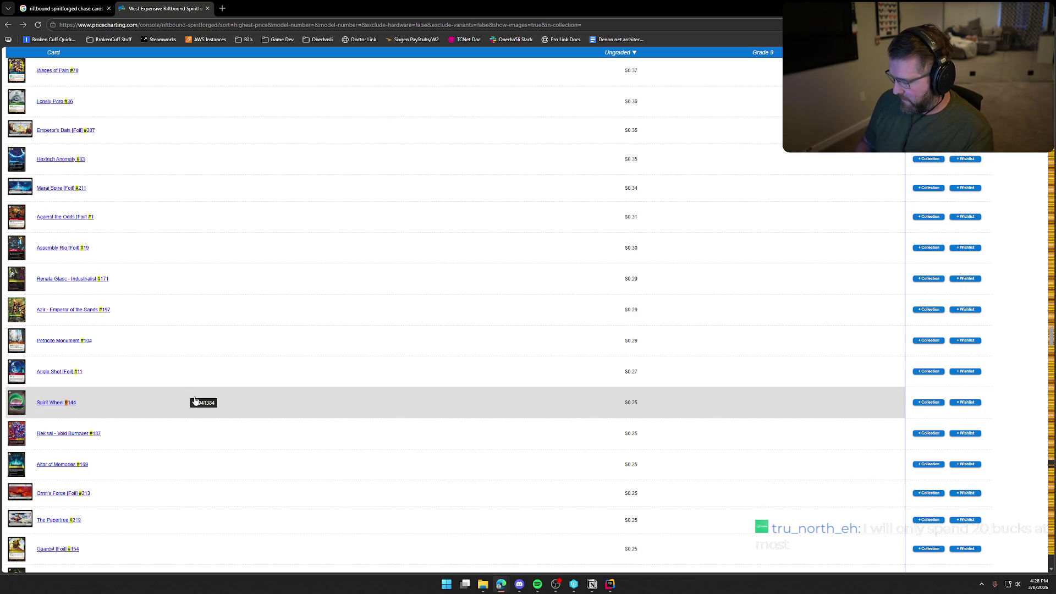
key("ctrl+f")
type("#206")
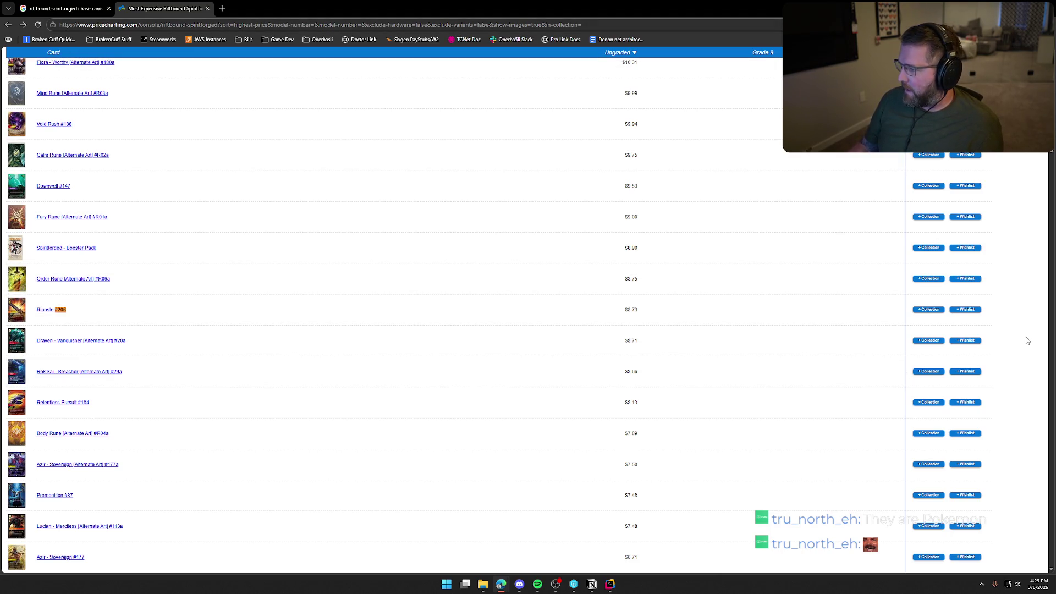
key("Home")
Scroll to the top-priced rows: Ahri - Inquisitive [Signature] $2,737.95, Irelia, then Vayne $1,196.71.
scroll(566, 315, "down", 3)
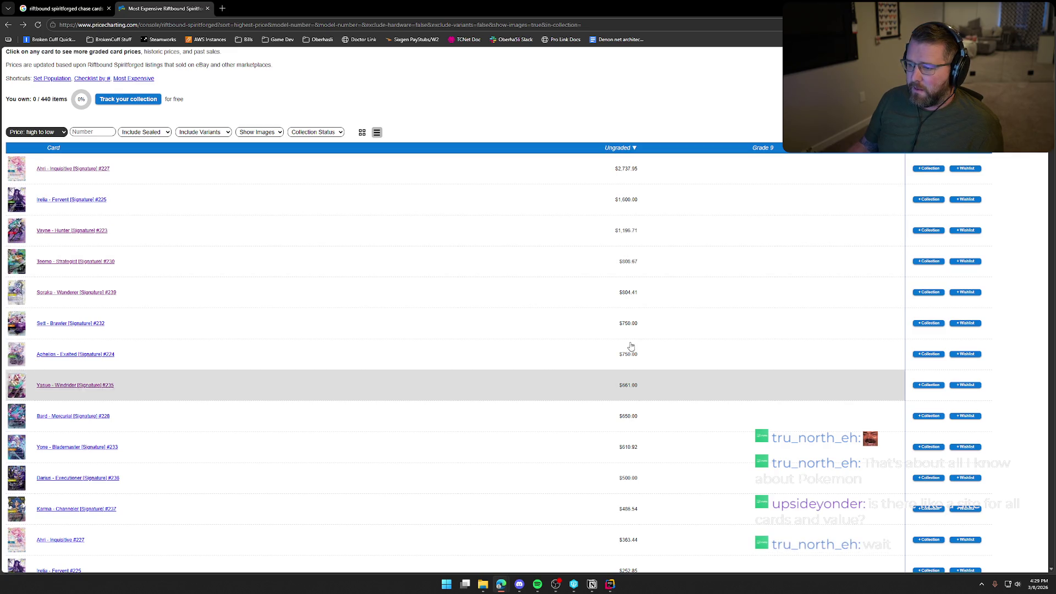
scroll(644, 489, "down", 1)
scroll(648, 505, "down", 3)
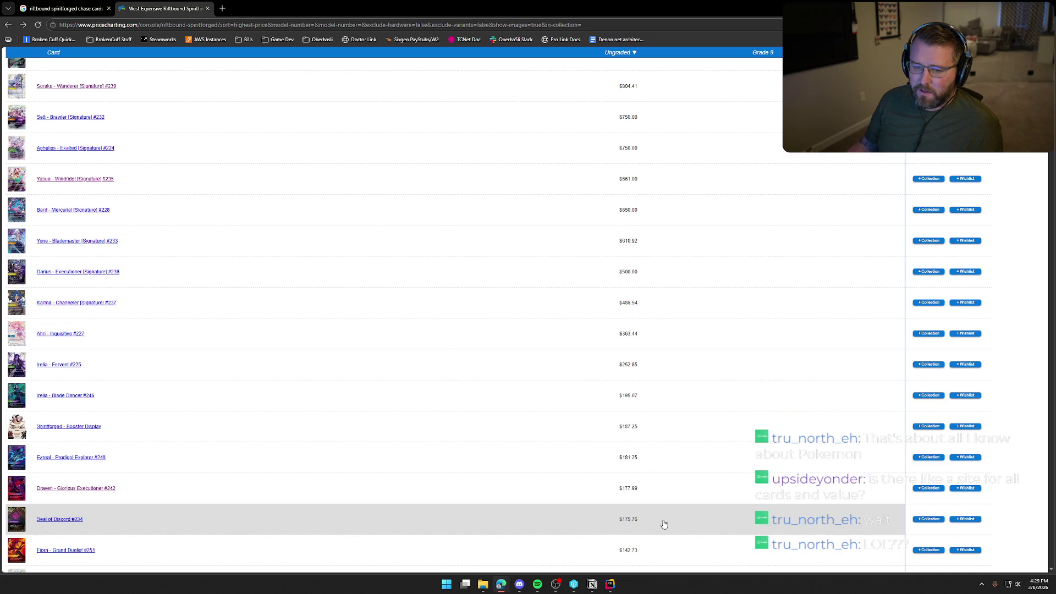
scroll(498, 430, "up", 3)
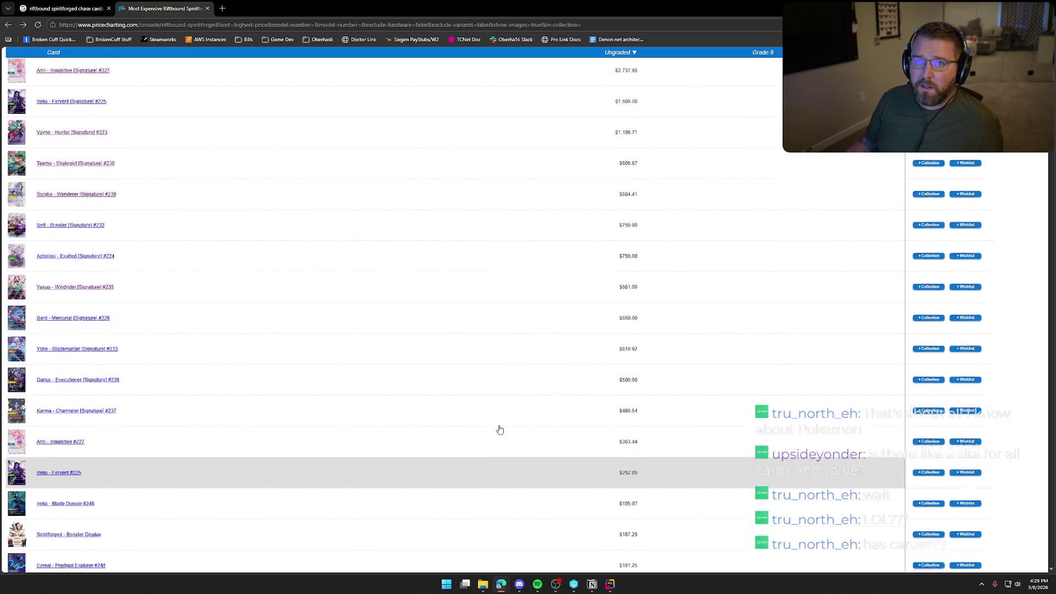
scroll(498, 431, "up", 2)
scroll(498, 431, "down", 3)
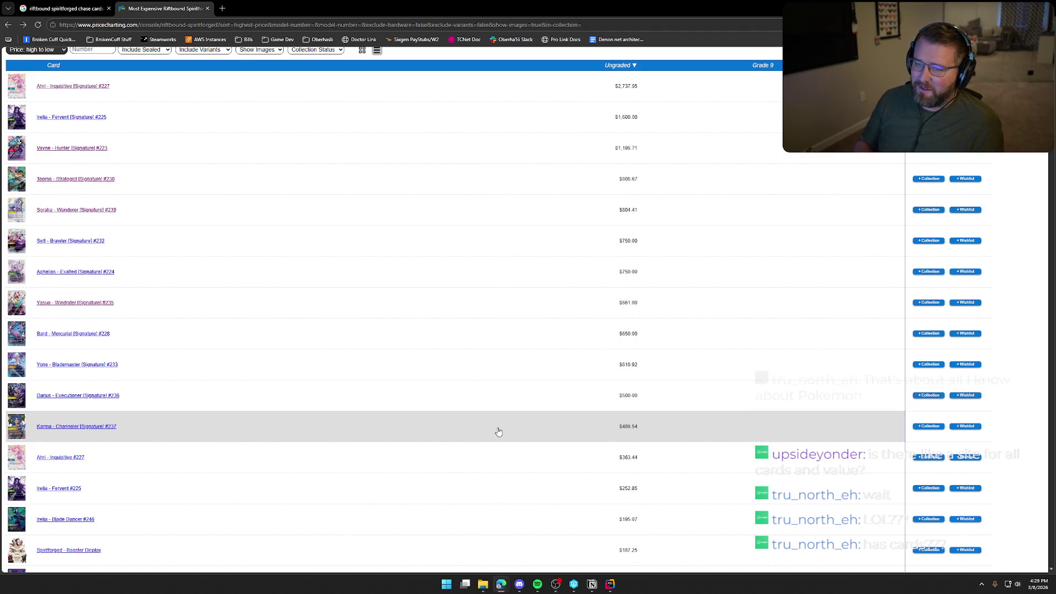
Close the Spiritforged price list tab, leaving Notion's To Do board in view.
middle_click(171, 12)
middle_click(68, 10)
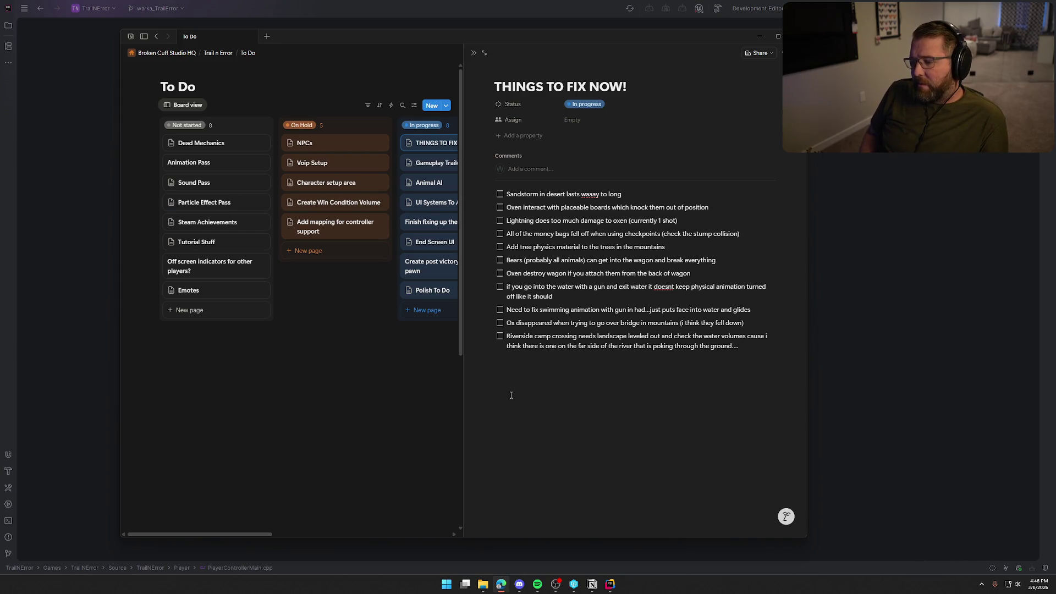
Open the Windows Run dialog over the Notion To Do board.
key("super+r")
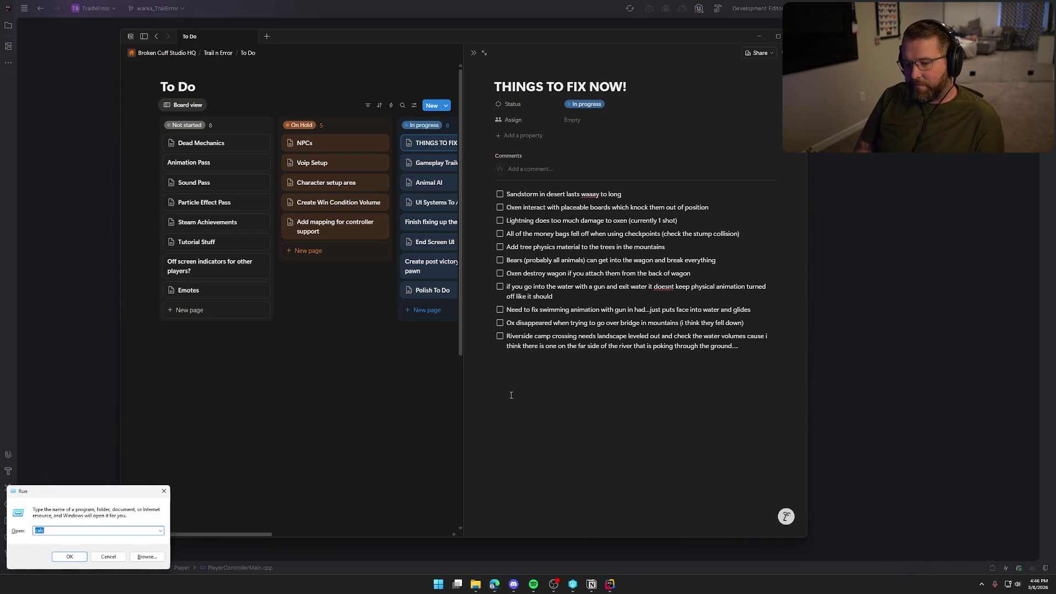
Launch Calculator via Run, compute 530,000 × 25 × 0.7 = 9,275,000, then close it.
type("calc")
key("Return")
type("5300000")
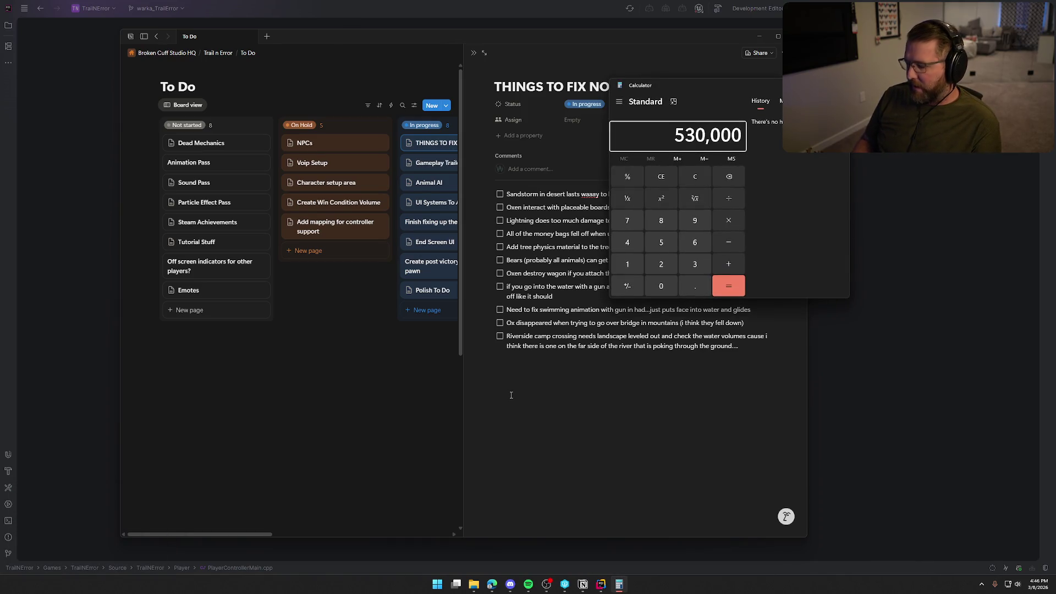
key("asterisk")
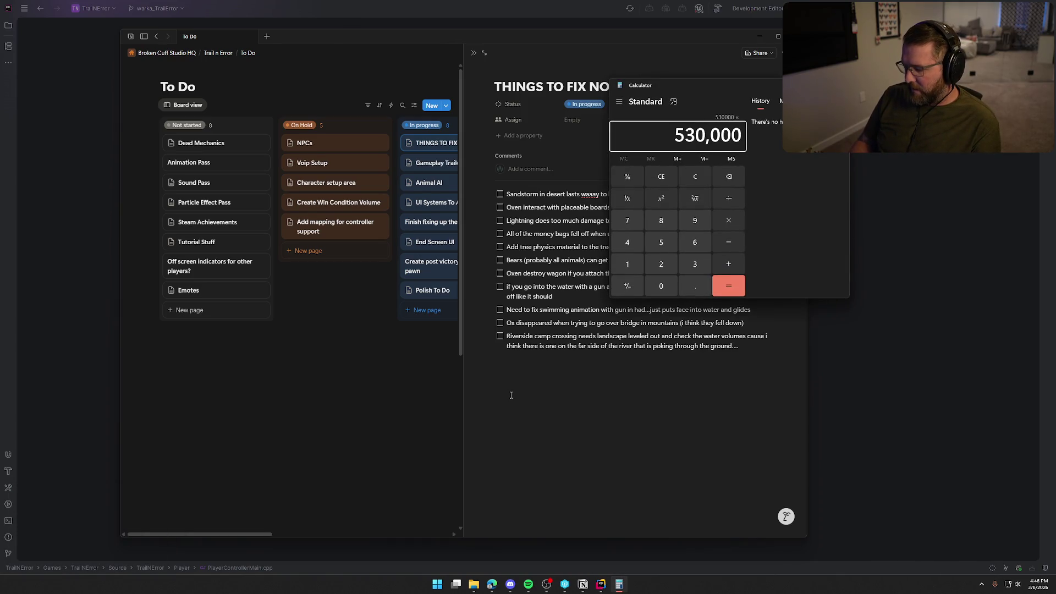
type("25")
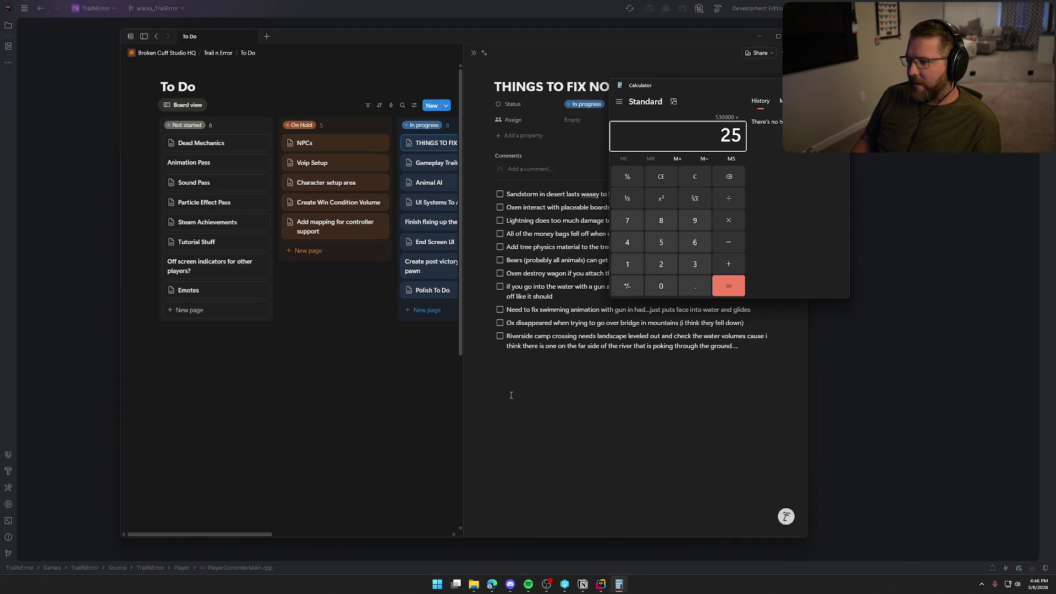
key("Return")
key("asterisk")
type(".7")
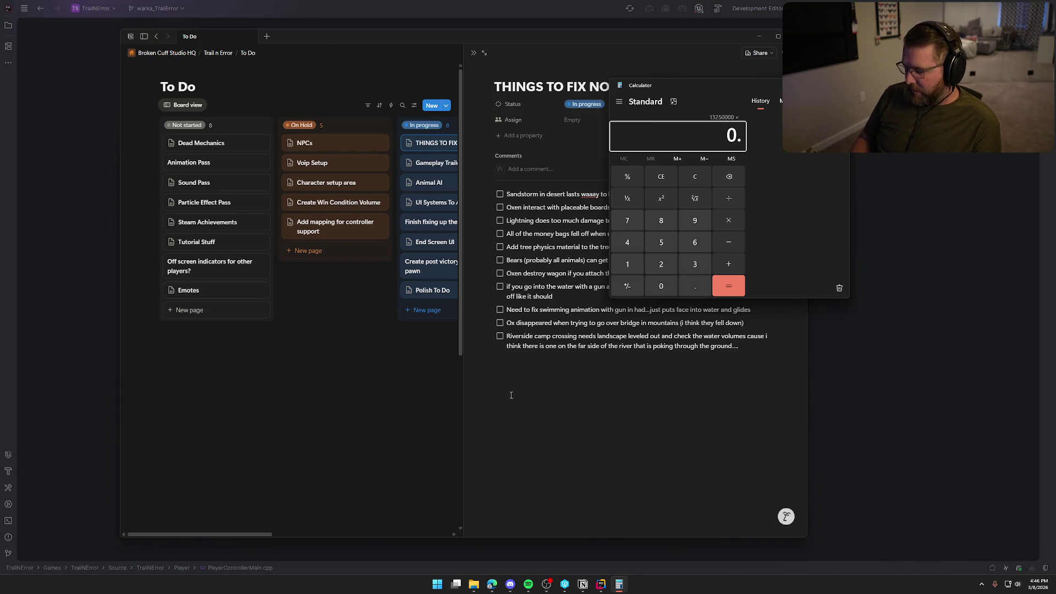
key("Return")
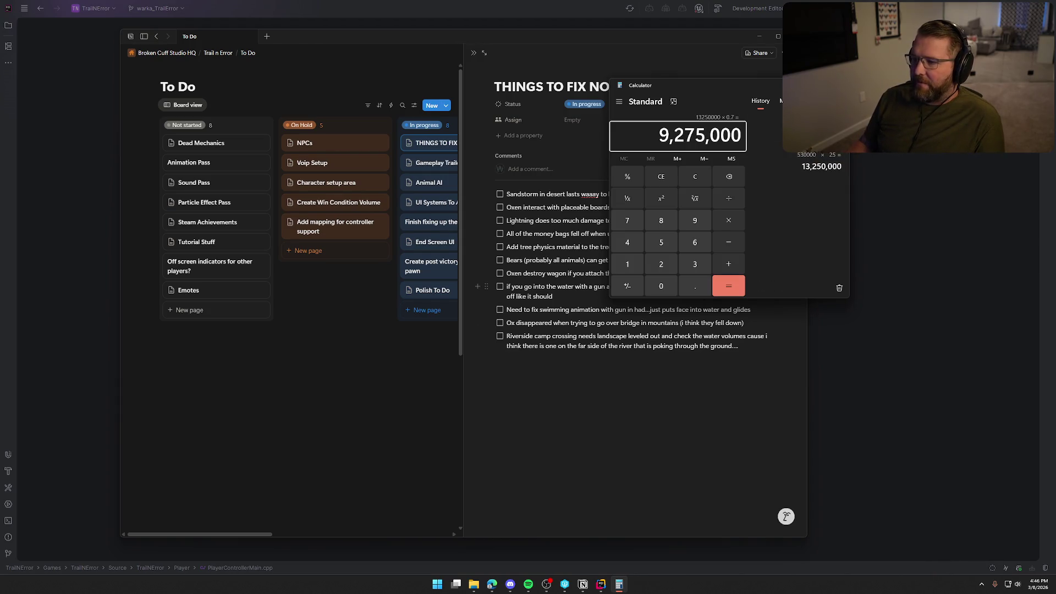
key("alt+F4")
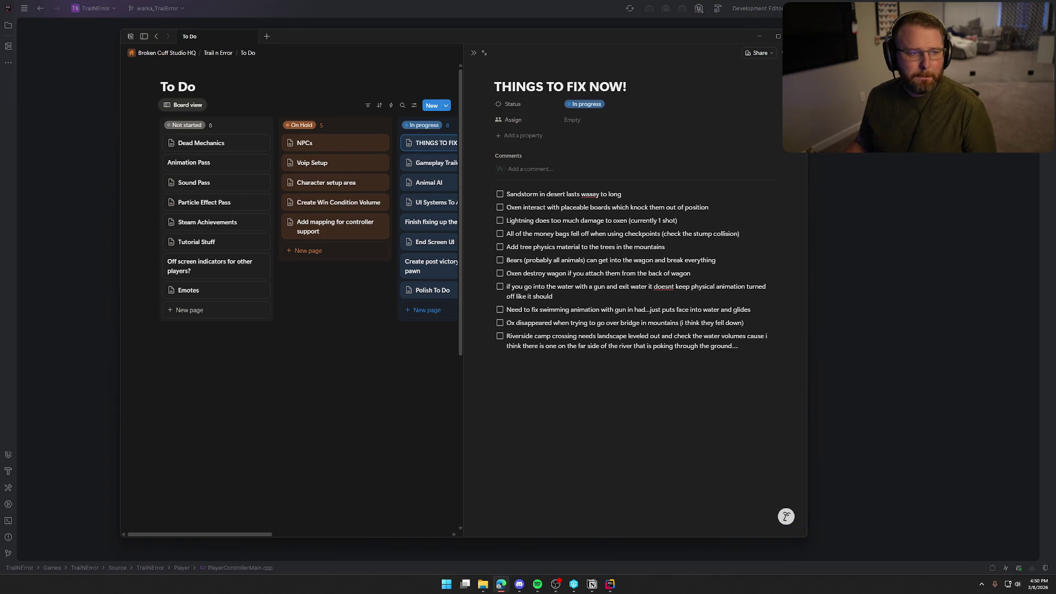
Open Calculator and compute 3,000,000 × 25 = 75,000,000.
key("XF86Calculator")
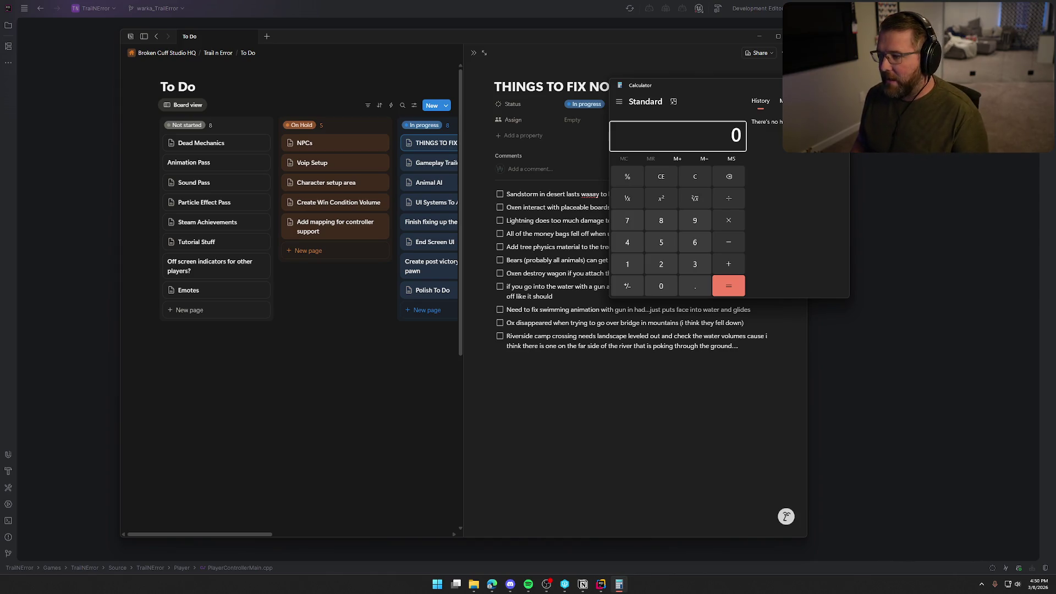
type("3000000")
key("asterisk")
type("25")
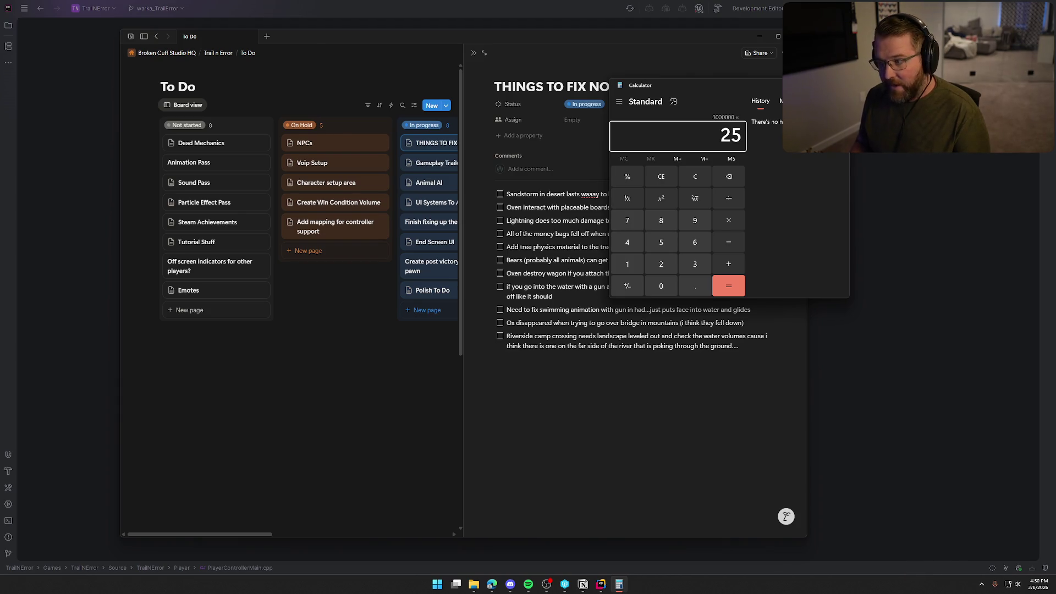
key("Return")
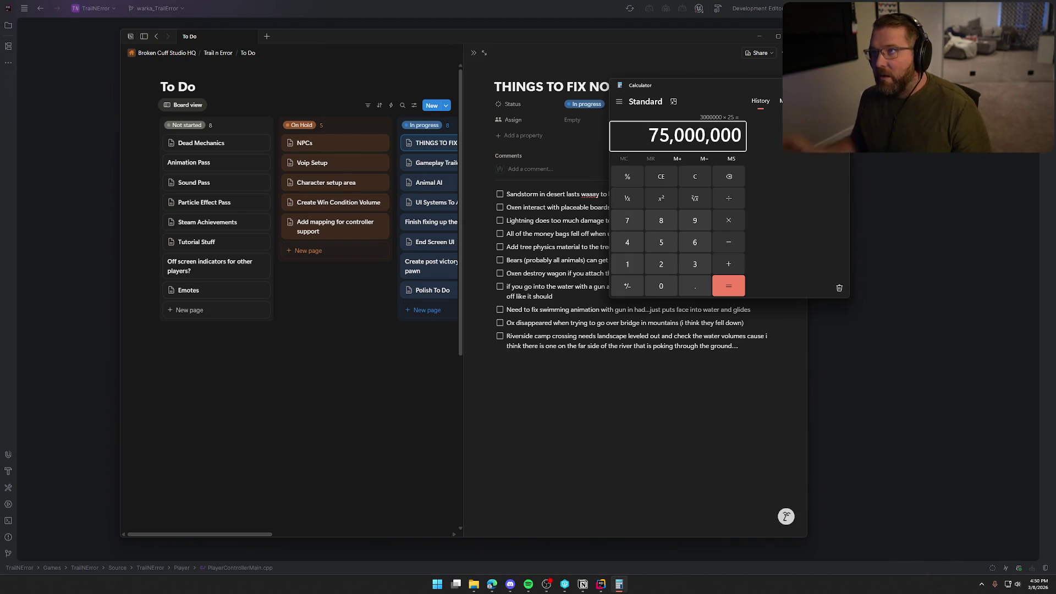
Take 70% then 60% of 75,000,000 to reach 31,500,000, then close Calculator.
left_click_drag(729, 83, 494, 137)
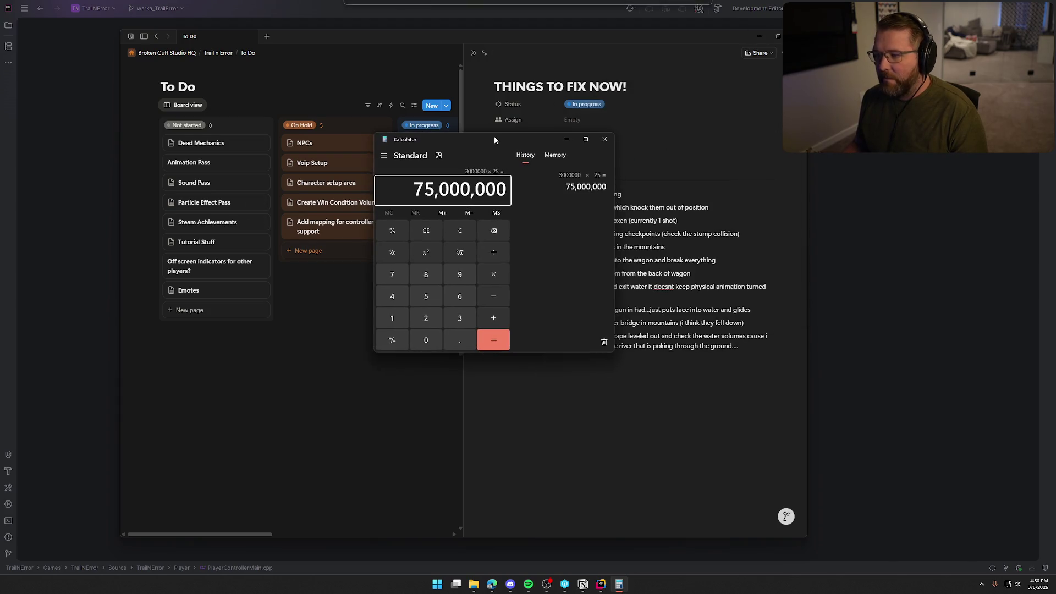
key("asterisk")
key("period")
type("7")
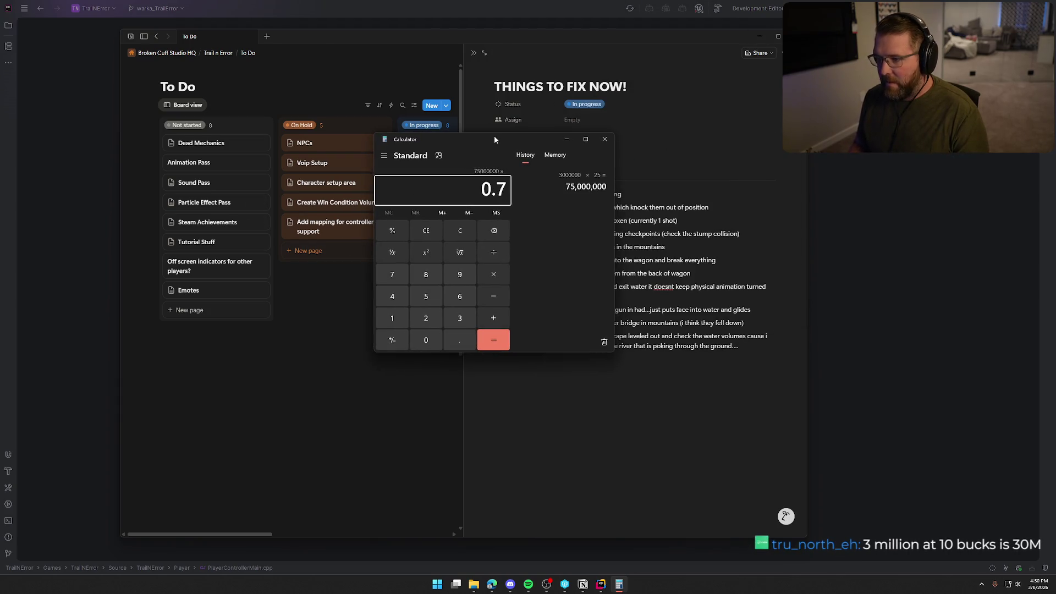
key("Return")
left_click_drag(494, 135, 416, 145)
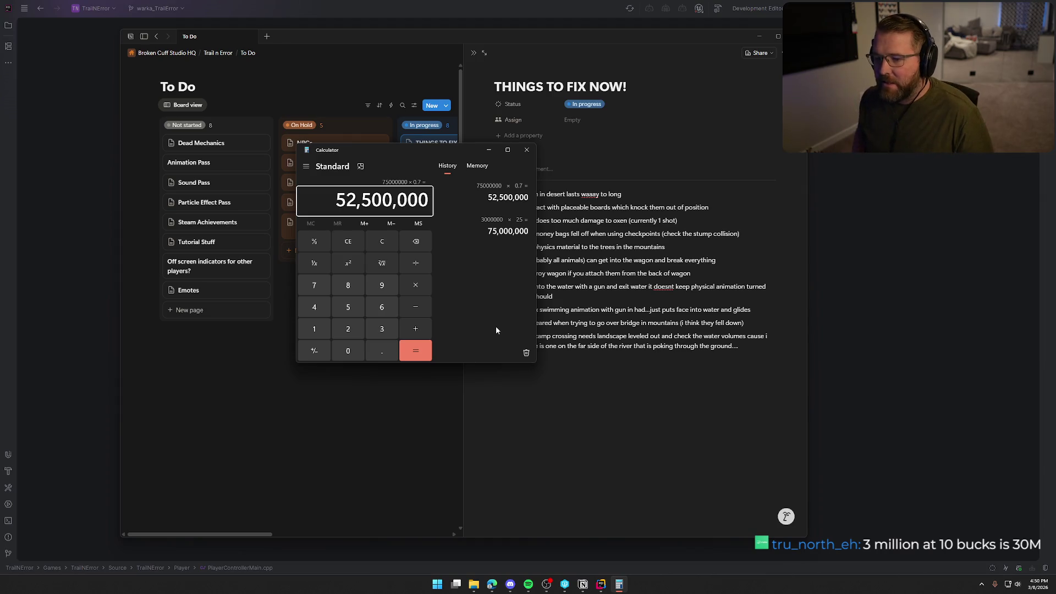
type("*0.6")
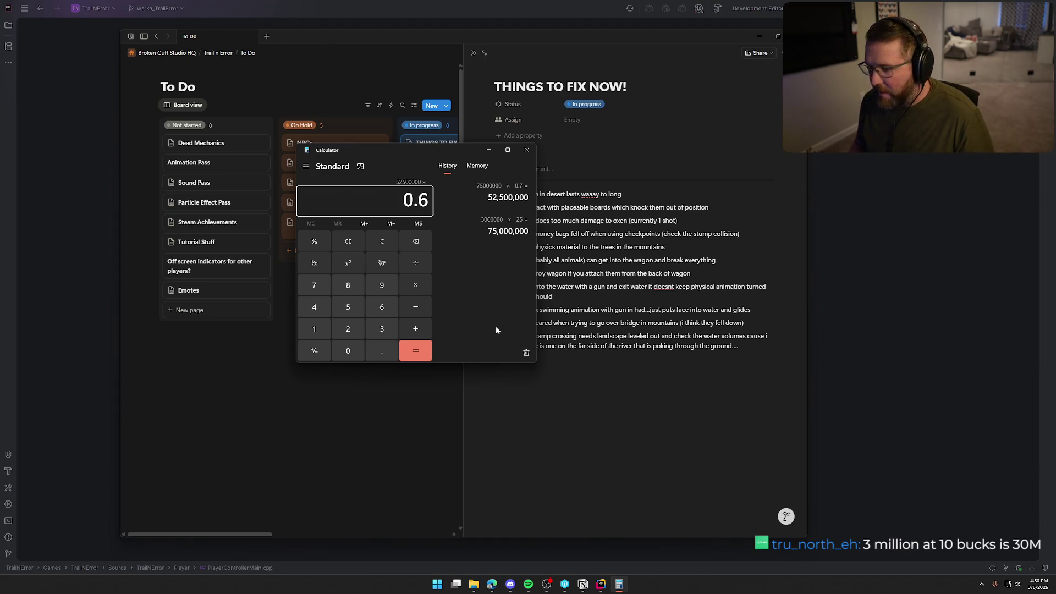
key("Return")
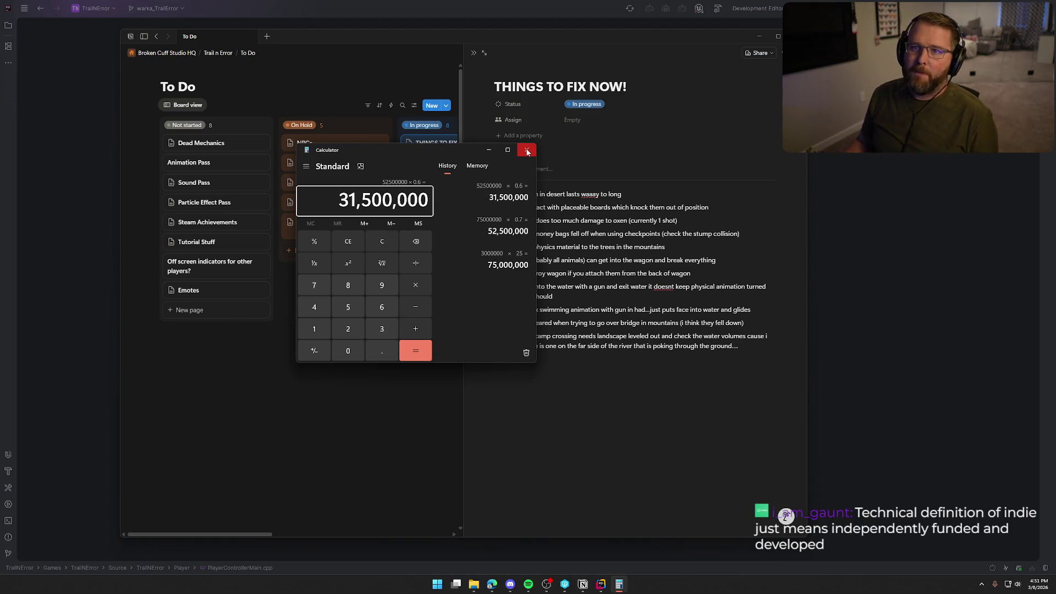
left_click(527, 150)
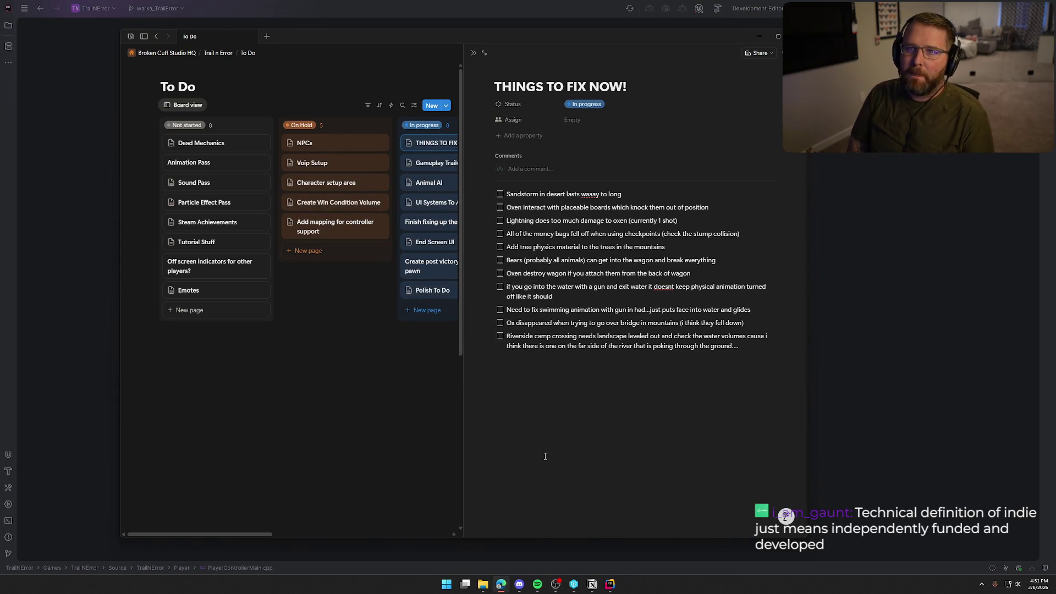
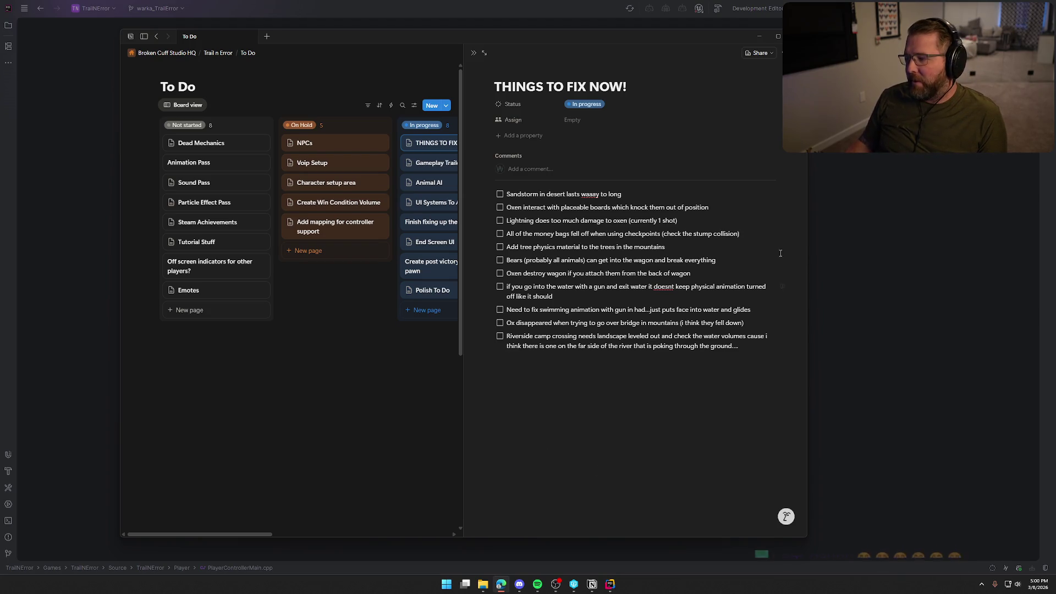
Leave Notion, minimize the Rider editor log, and bring the Unreal Editor's MainMenu level forward.
left_click(856, 177)
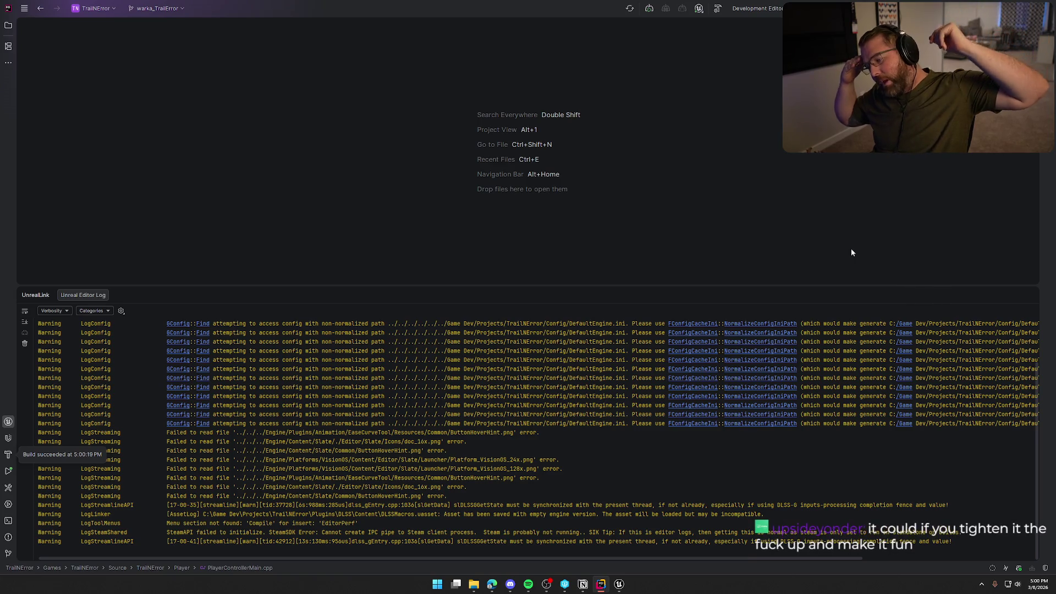
left_click(1031, 296)
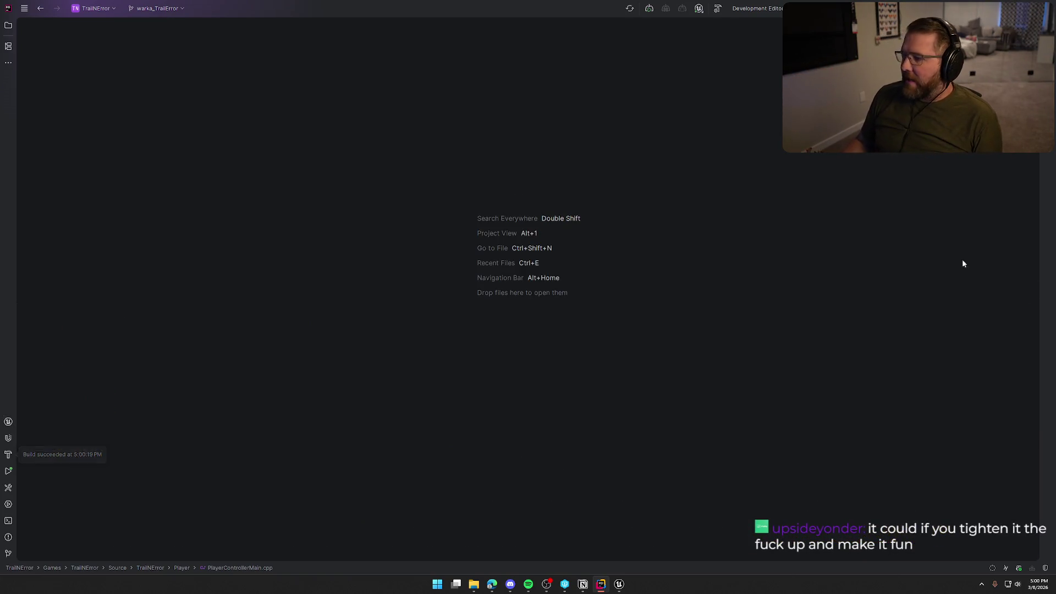
left_click(619, 584)
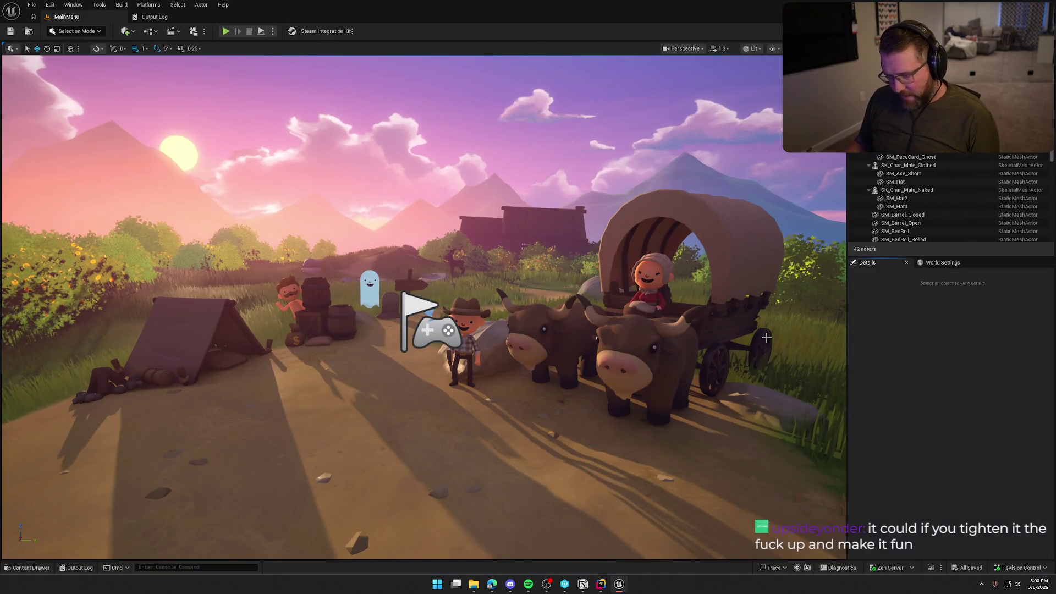
Toggle Game View with G to hide the MainMenu editor icons, then open the Content Drawer.
scroll(647, 306, "up", 3)
key("g")
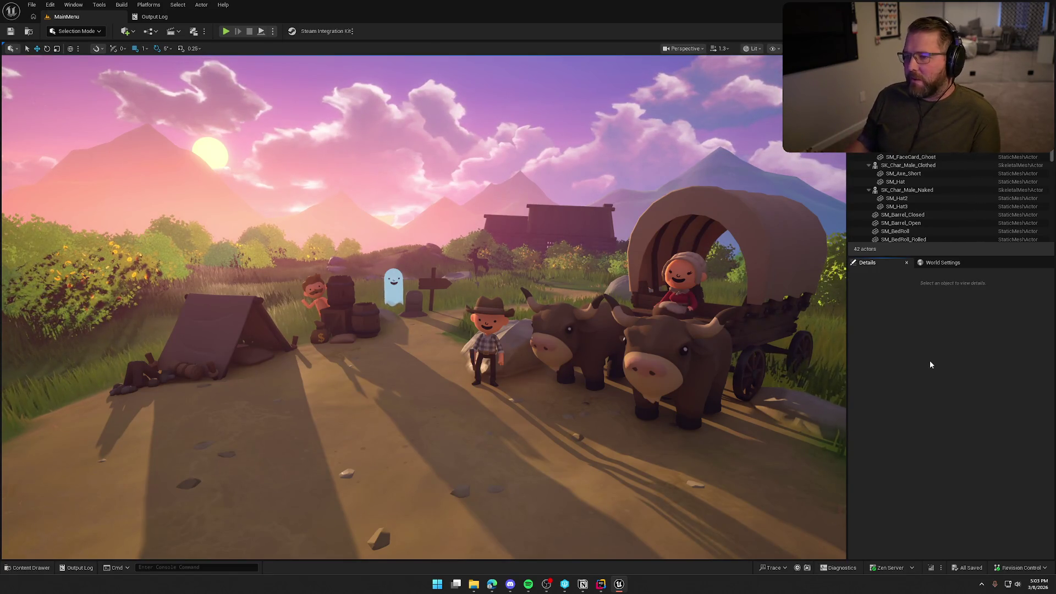
key("ctrl+space")
key("ctrl+space")
key("ctrl+space")
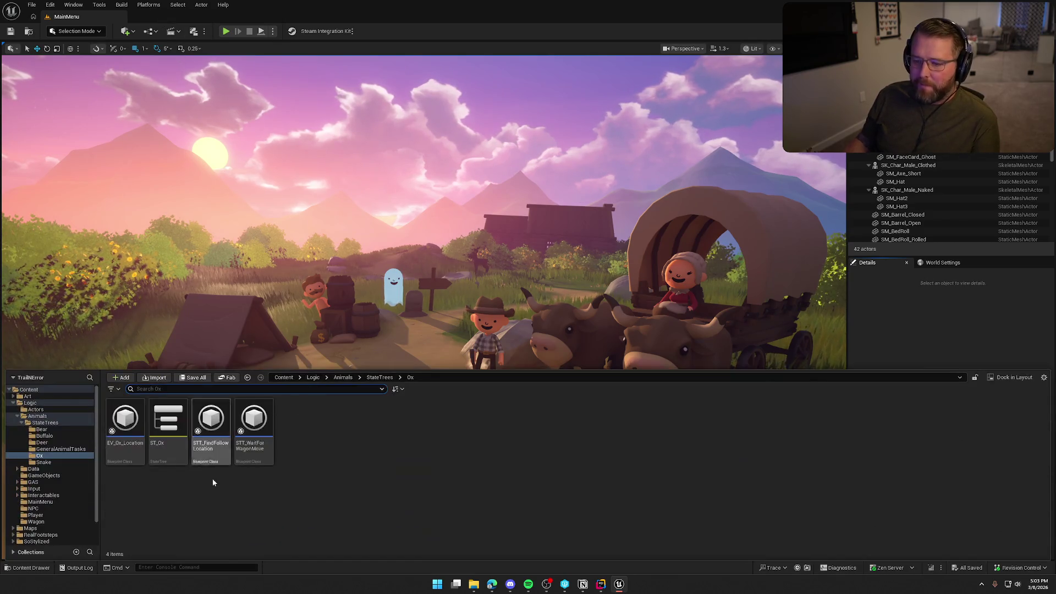
Collapse Logic, load the GameWorld level from the Maps folder, then bring Notion forward.
left_click(13, 403)
left_click(30, 402)
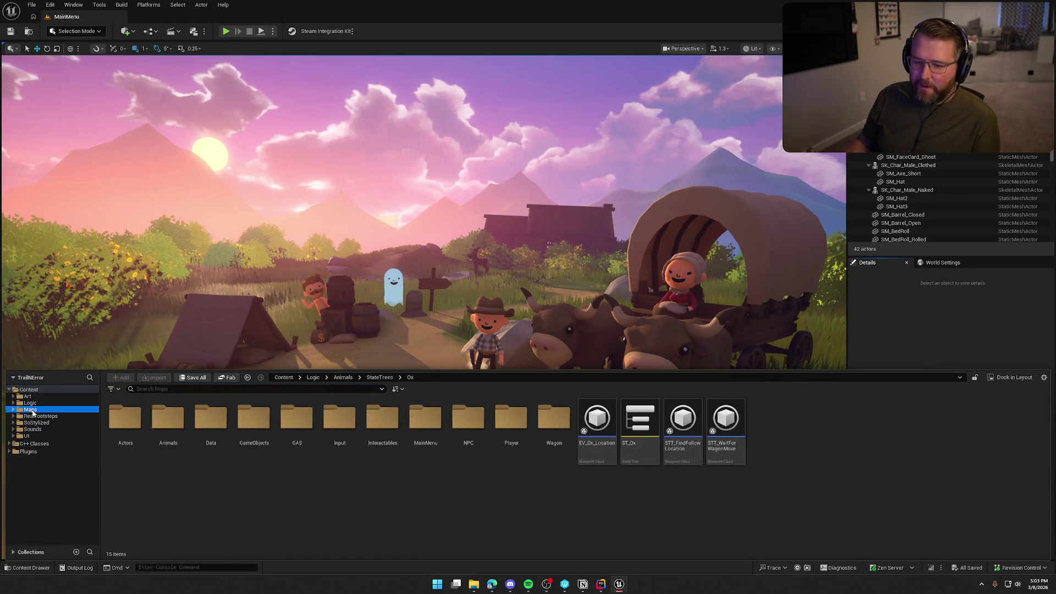
left_click(30, 410)
double_click(211, 424)
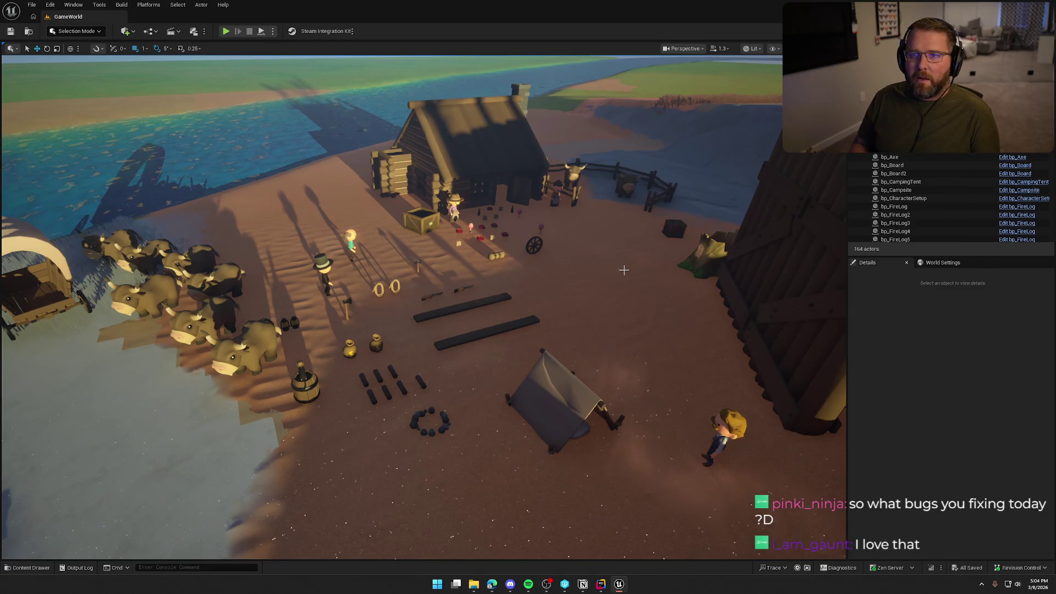
left_click(583, 584)
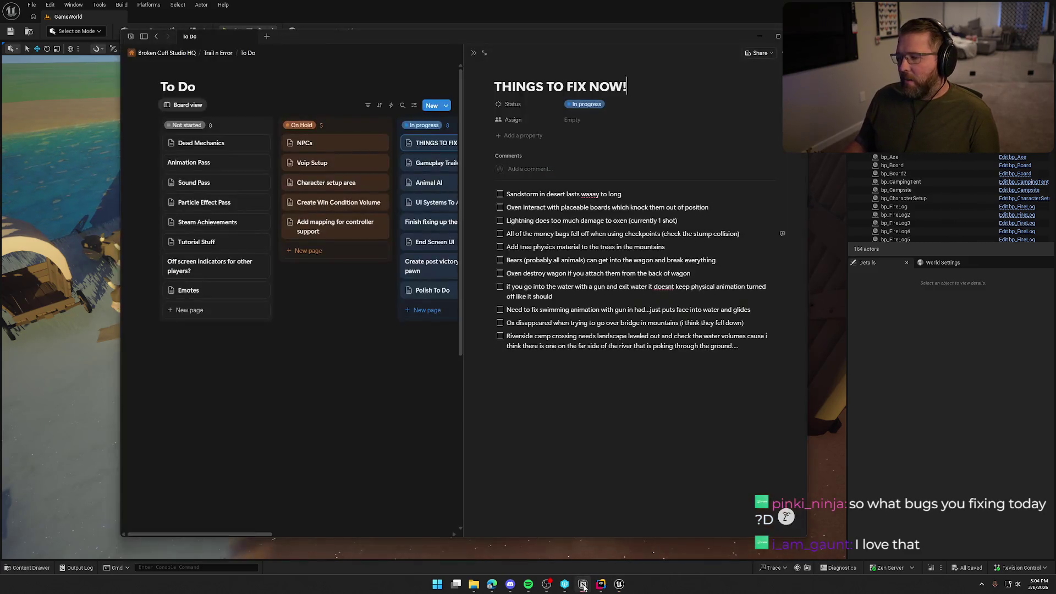
Move the Notion THINGS TO FIX NOW! window further left.
left_click_drag(464, 36, 353, 50)
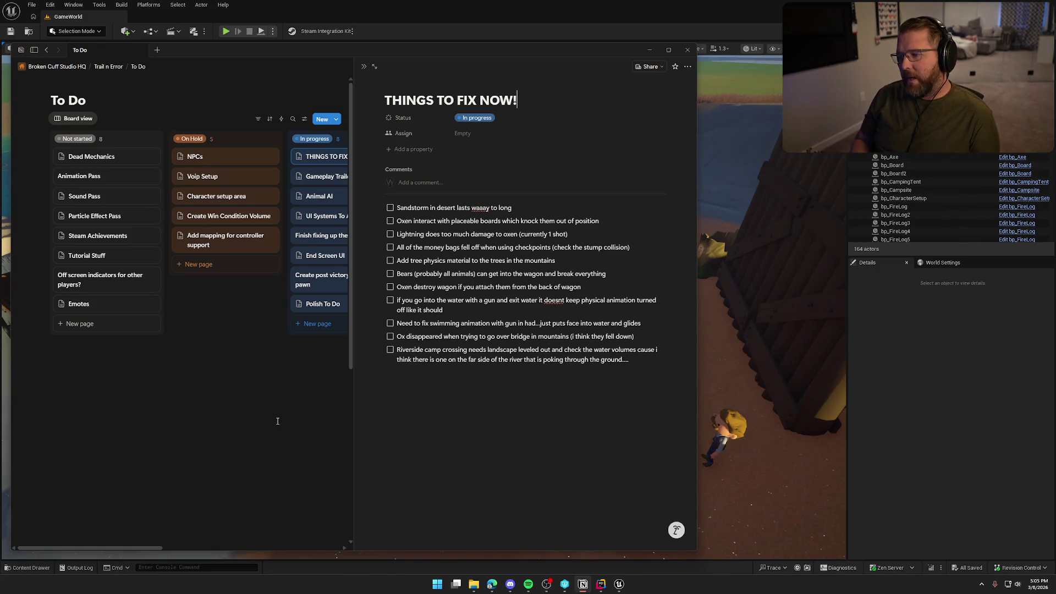
Select and deselect the tree physics material task, then switch back to the Unreal GameWorld level.
triple_click(426, 261)
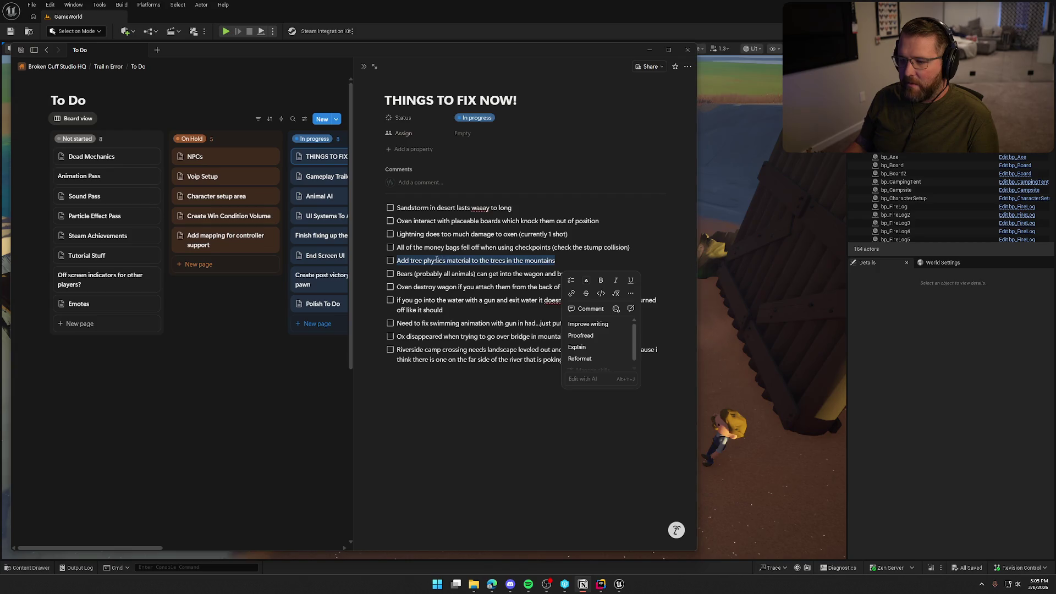
left_click(270, 422)
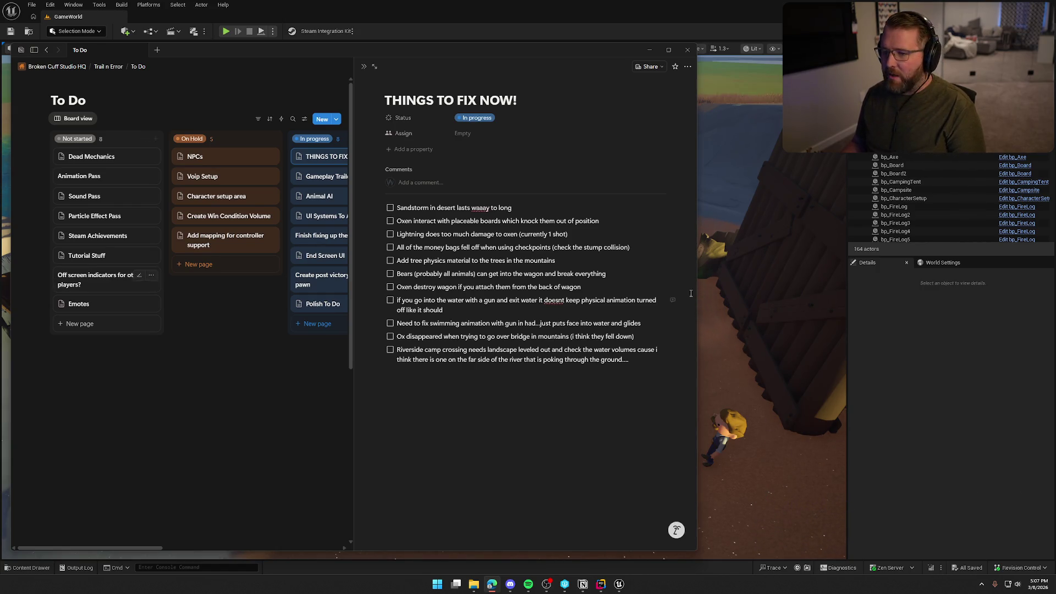
key("alt+Tab")
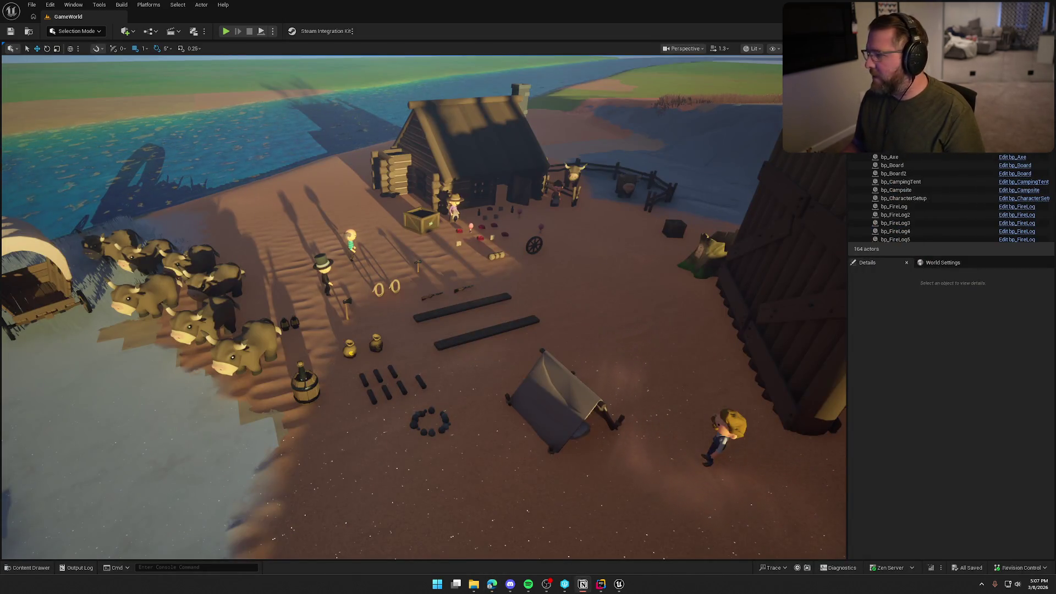
Focus the level editor, open the Content Drawer and load the TrailMap level.
left_click(902, 361)
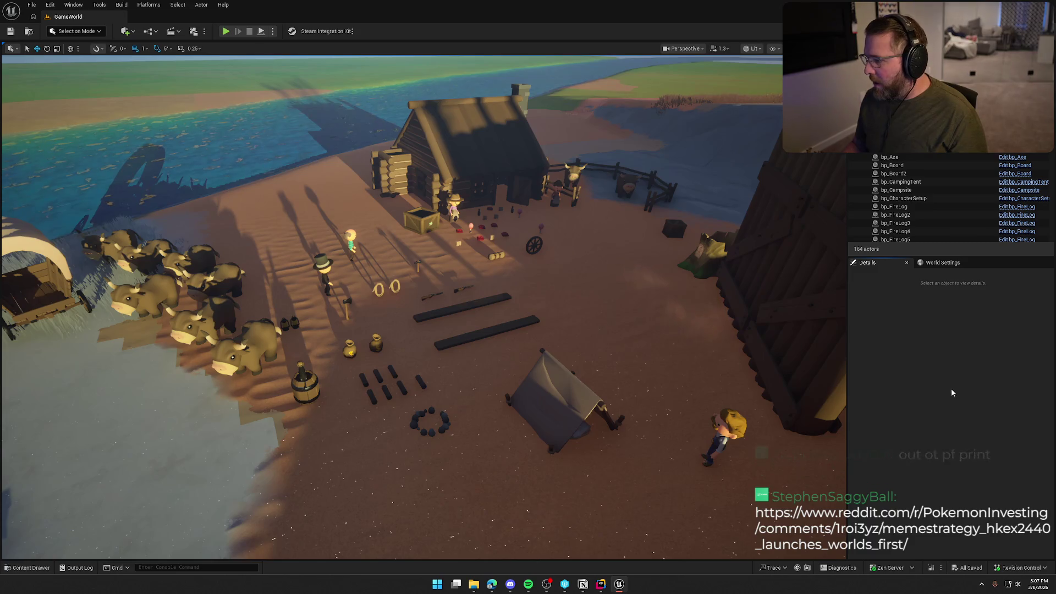
key("ctrl+space")
double_click(302, 426)
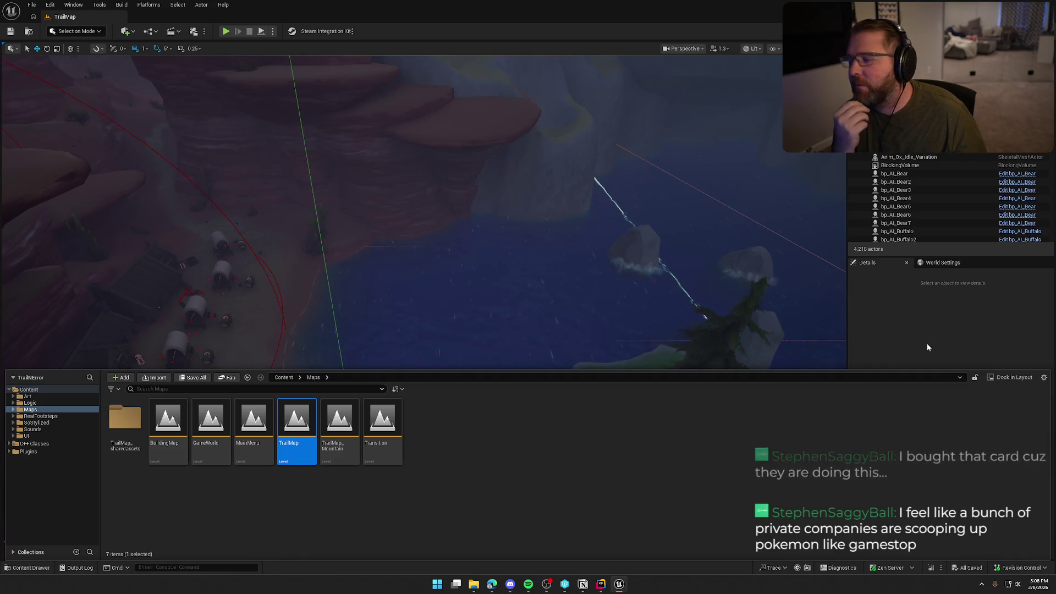
Close the content browser and jump through view bookmarks 1, 2 and 3 to the grassland tree.
left_click(926, 343)
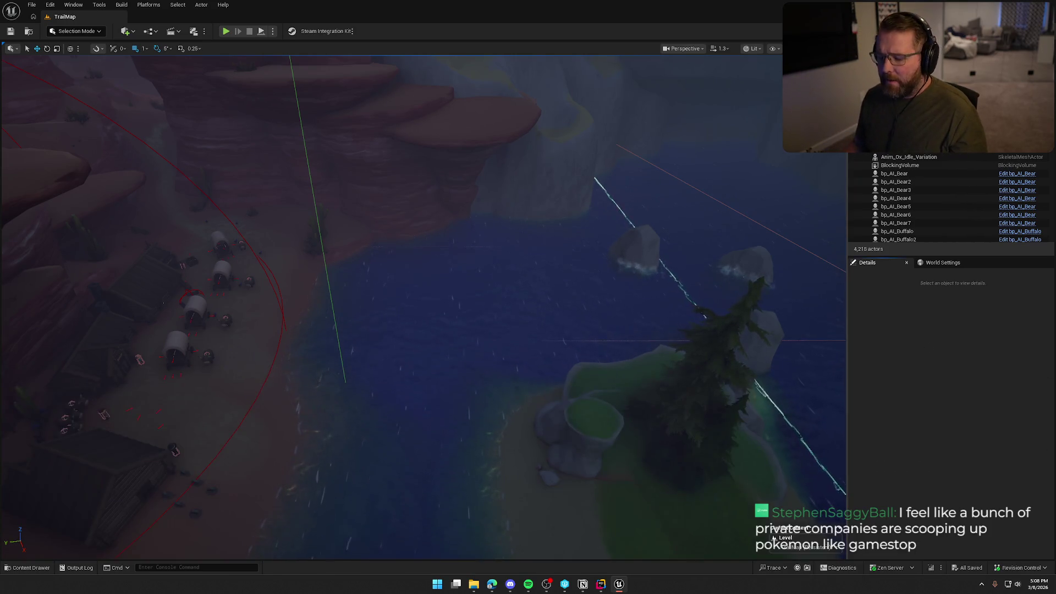
scroll(726, 286, "up", 5)
scroll(423, 308, "down", 10)
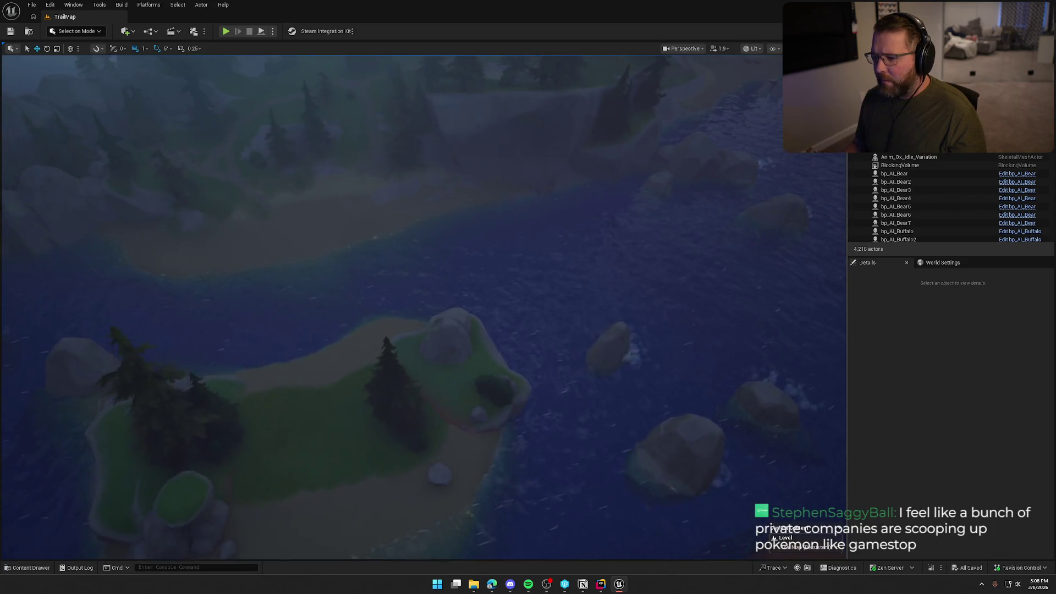
key("1")
key("2")
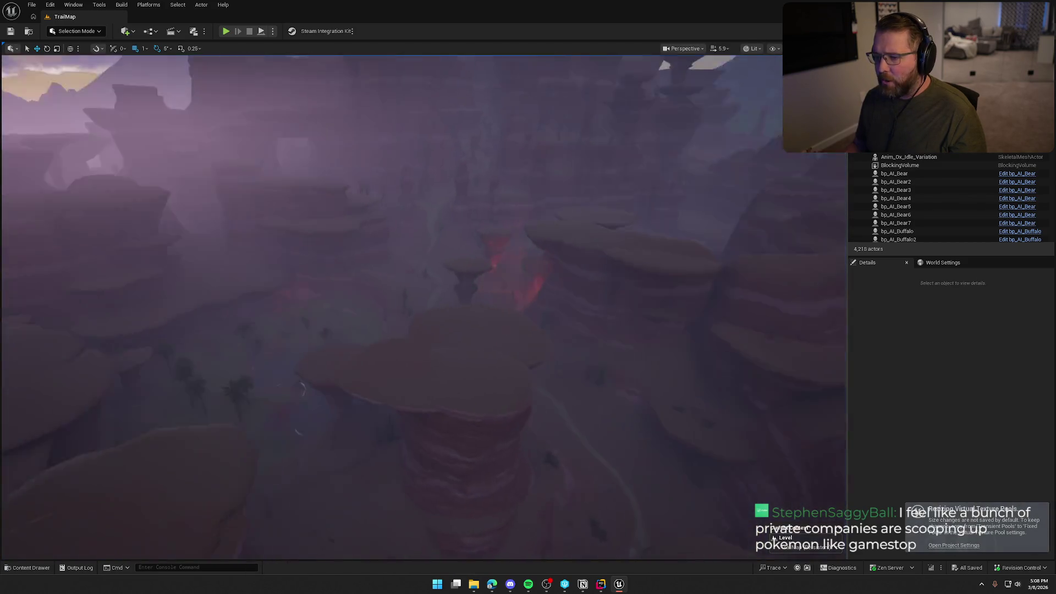
key("3")
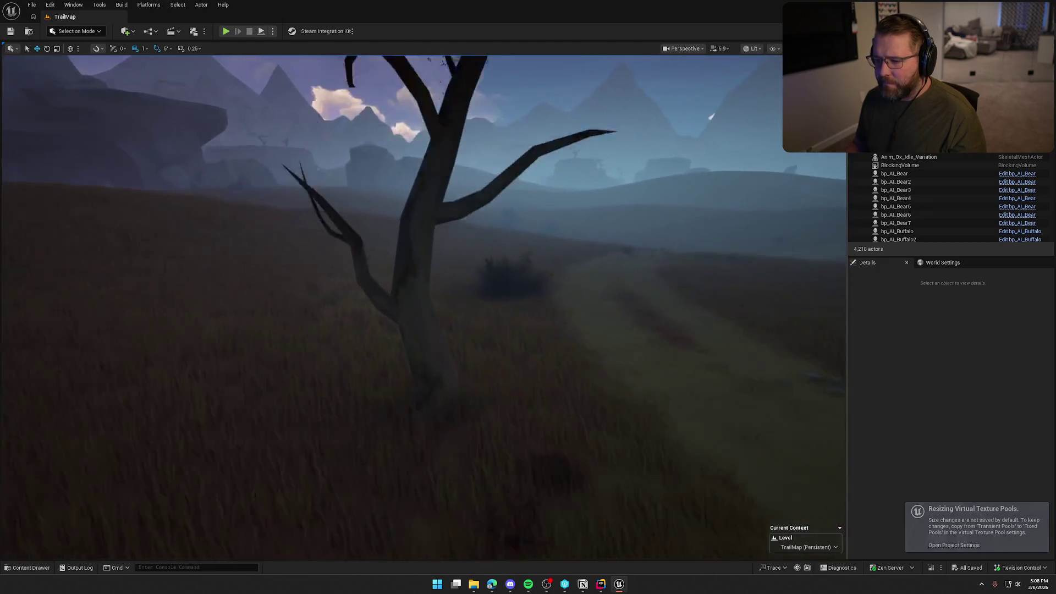
Select the tree and bush foliage and browse to SoStylized > Environment > Foliage.
left_click(398, 306)
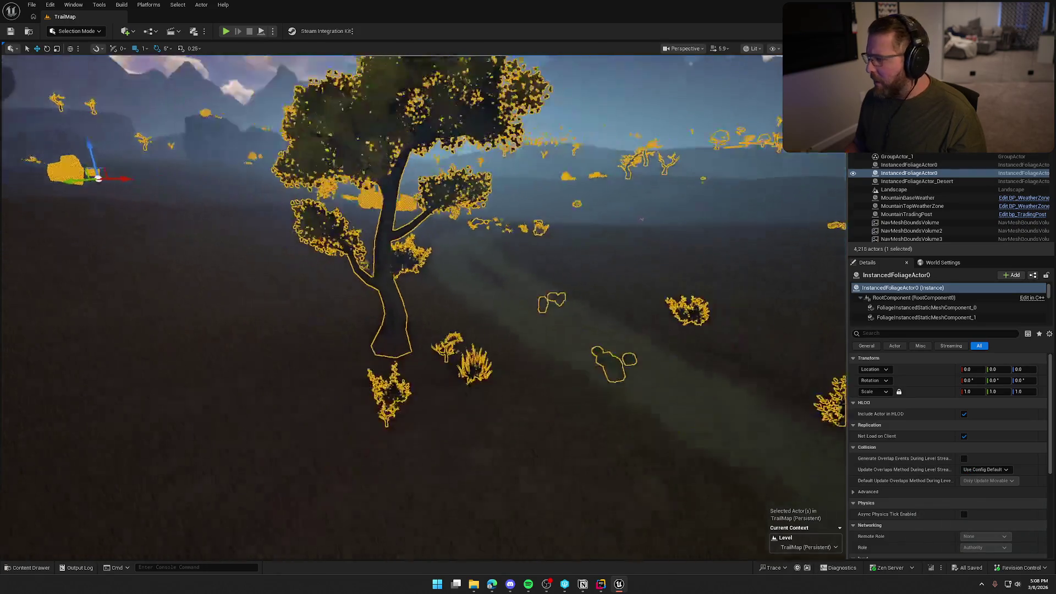
key("ctrl+space")
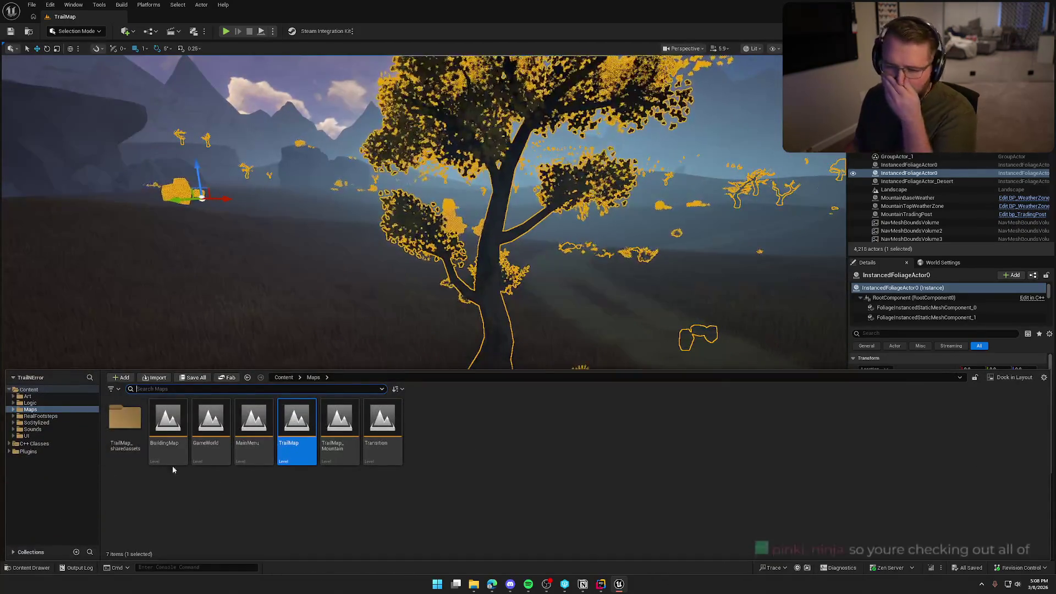
left_click(36, 423)
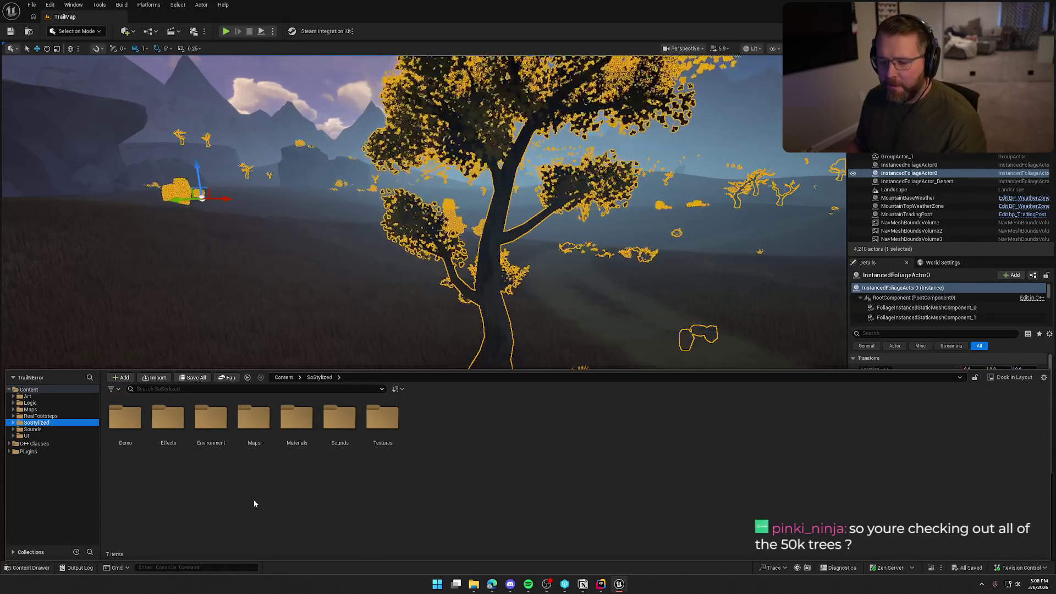
double_click(221, 435)
double_click(125, 418)
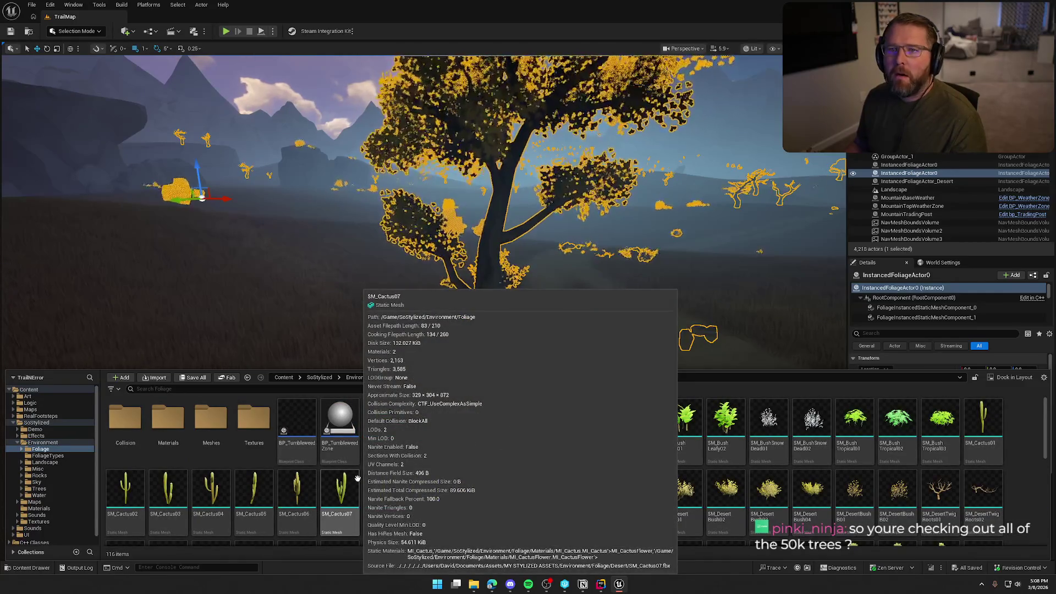
Clear the foliage selection, reopen the Foliage assets browser, and open the Tools menu.
left_click(411, 236)
left_click(411, 236)
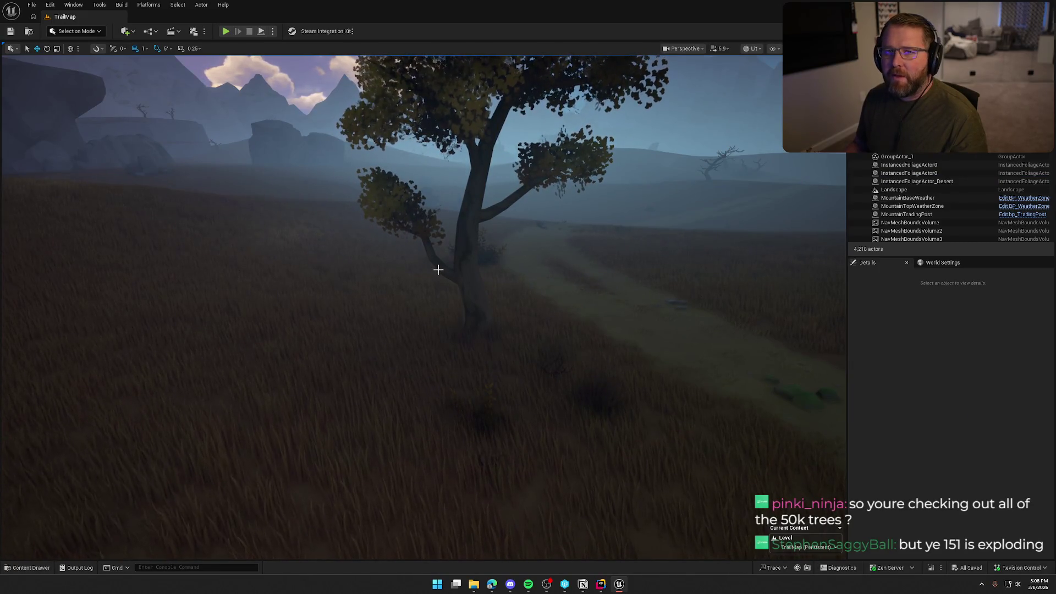
scroll(438, 270, "down", 5)
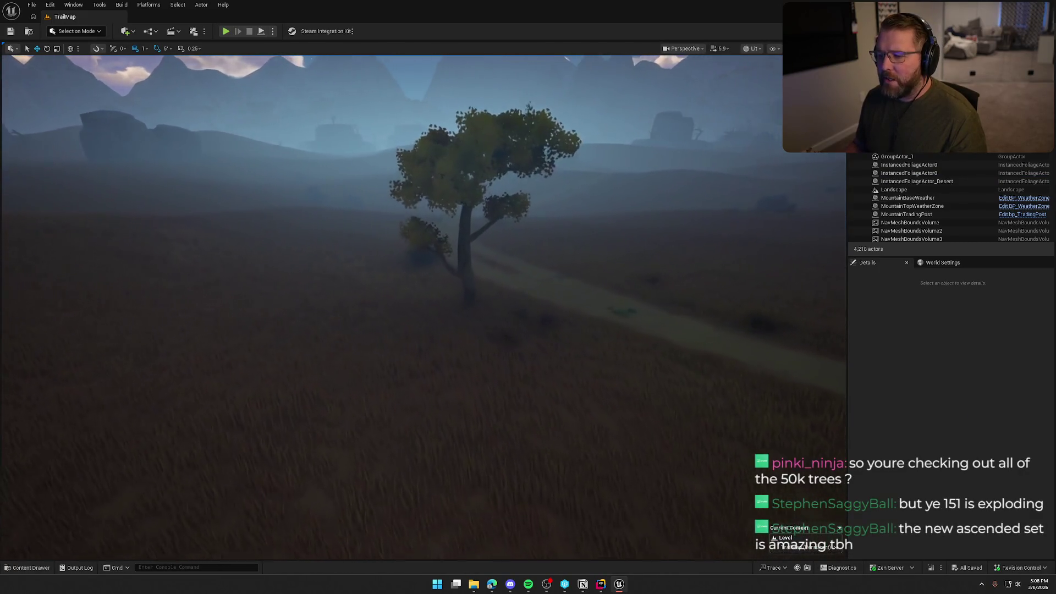
key("ctrl+space")
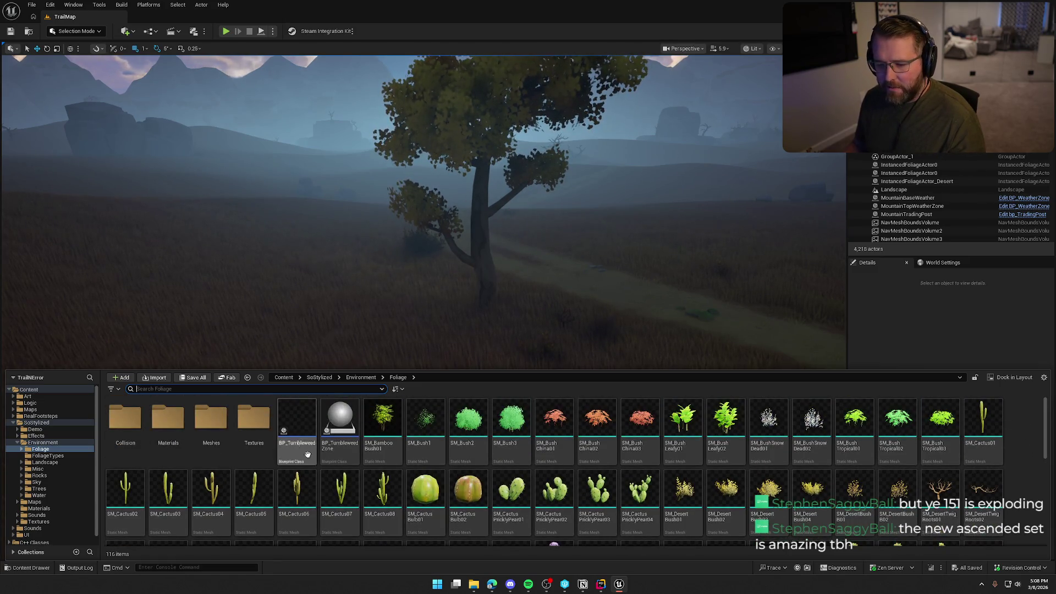
left_click(96, 5)
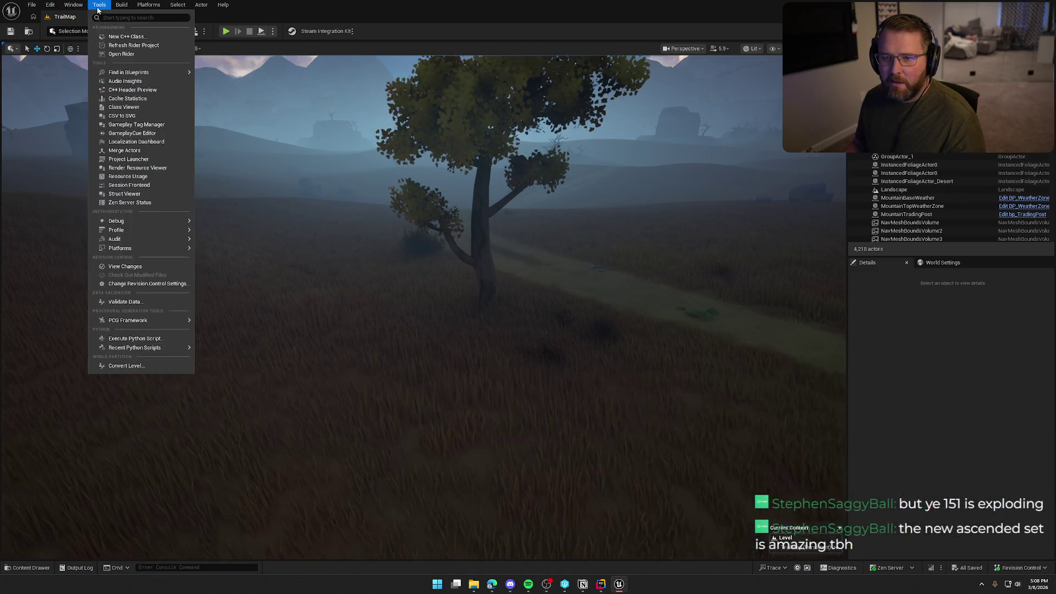
Open the Content Browser, go to SoStylized/Demo, and delete BP_Sky_Sphere.
mouse_move(74, 4)
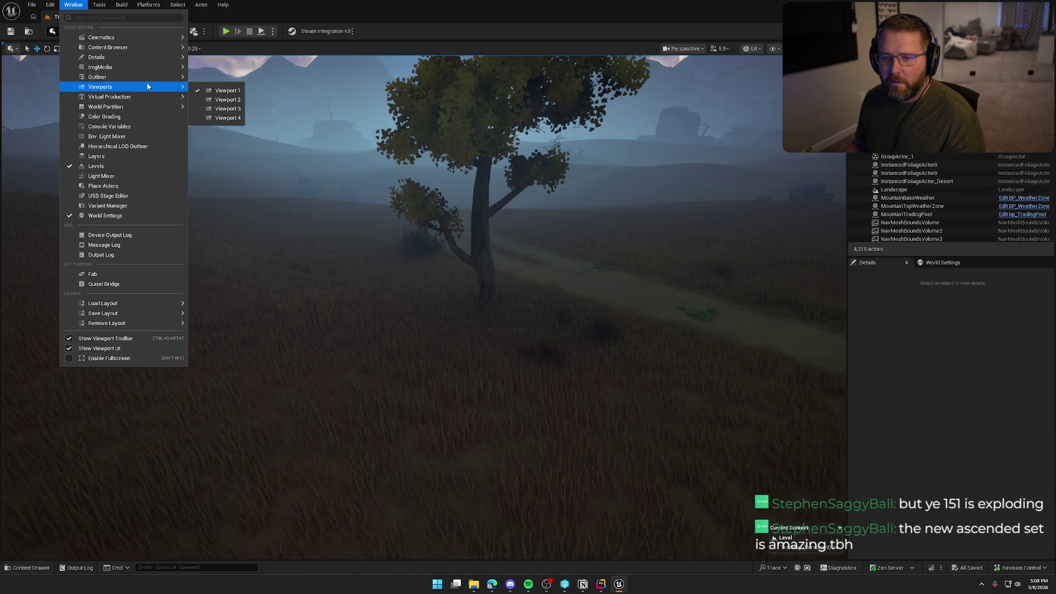
mouse_move(155, 48)
left_click(230, 51)
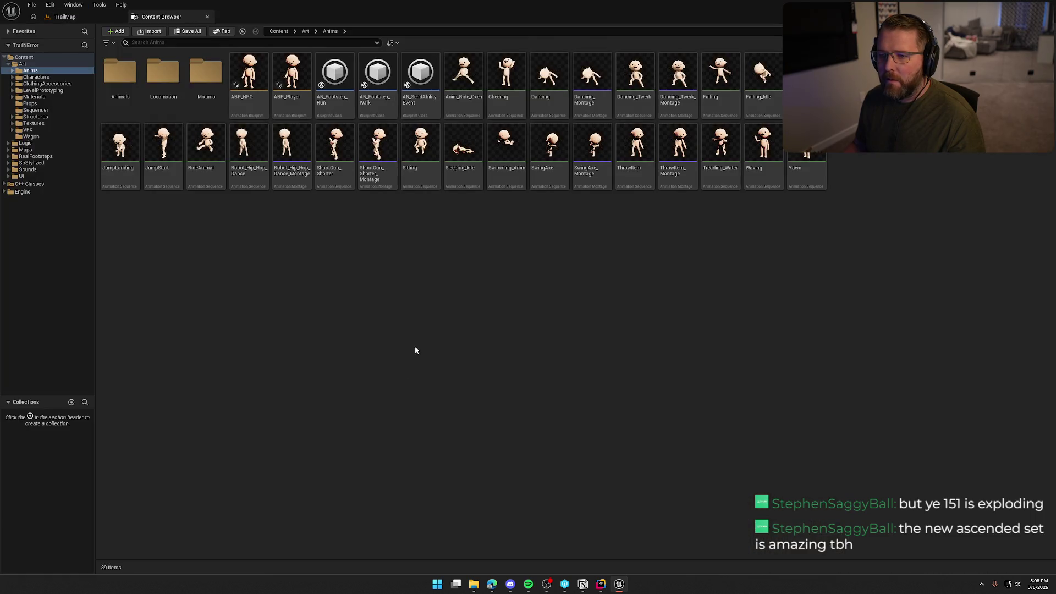
double_click(23, 64)
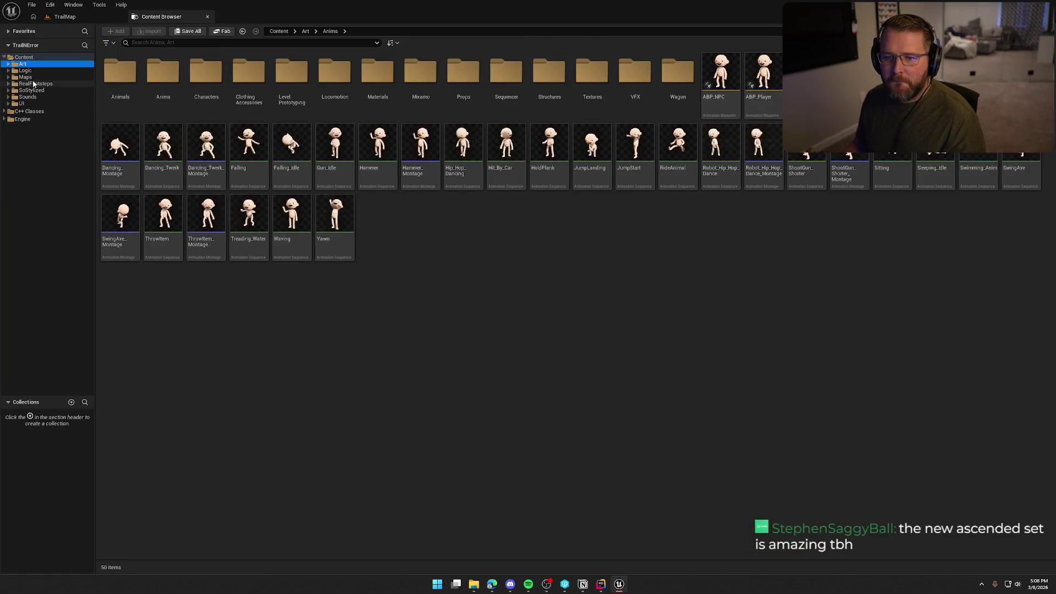
left_click(25, 77)
left_click(35, 90)
left_click(125, 79)
double_click(125, 79)
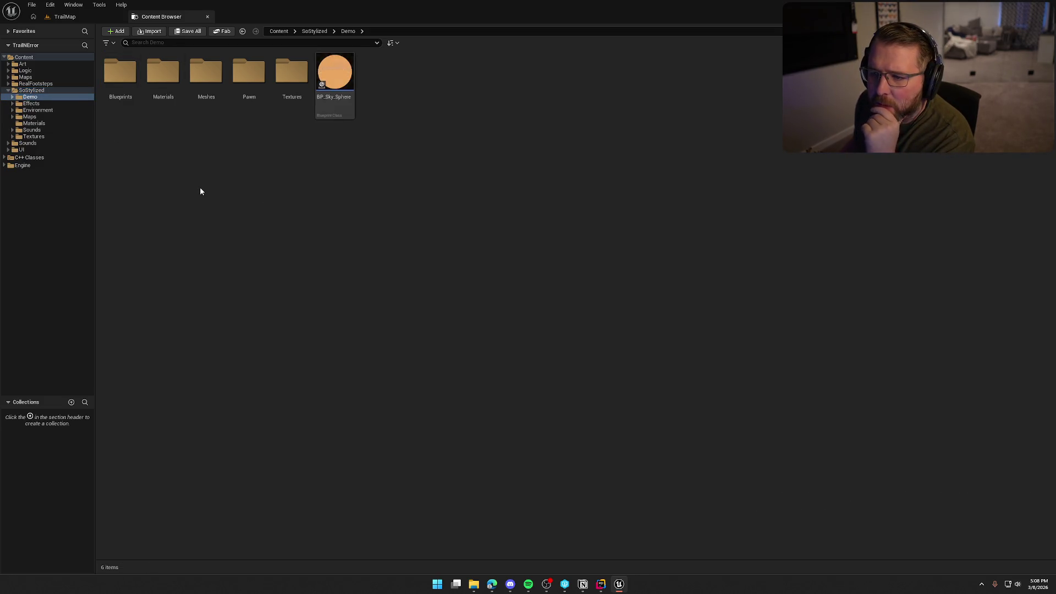
left_click(341, 109)
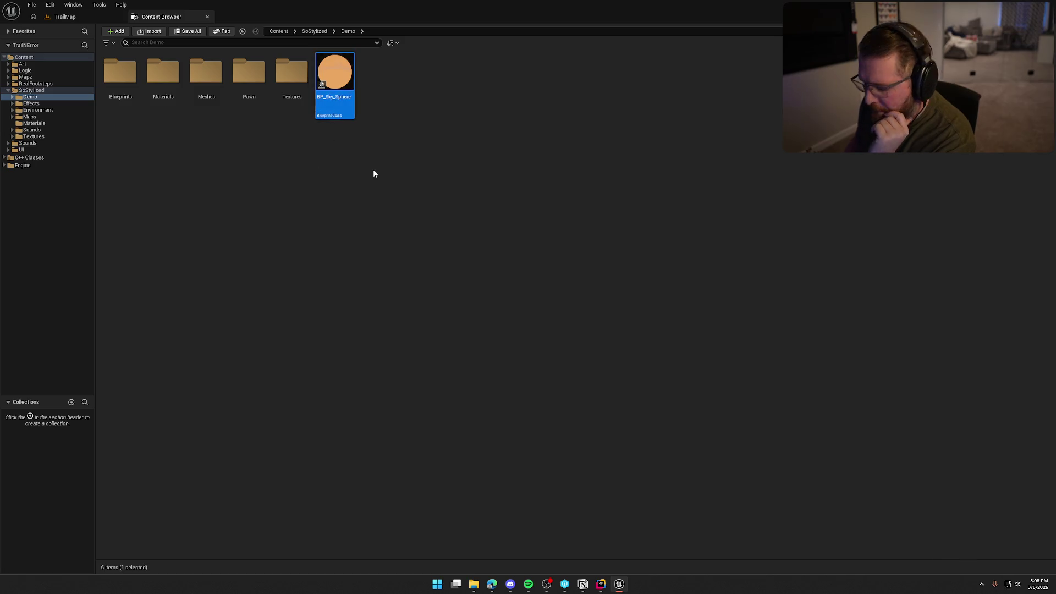
key("Delete")
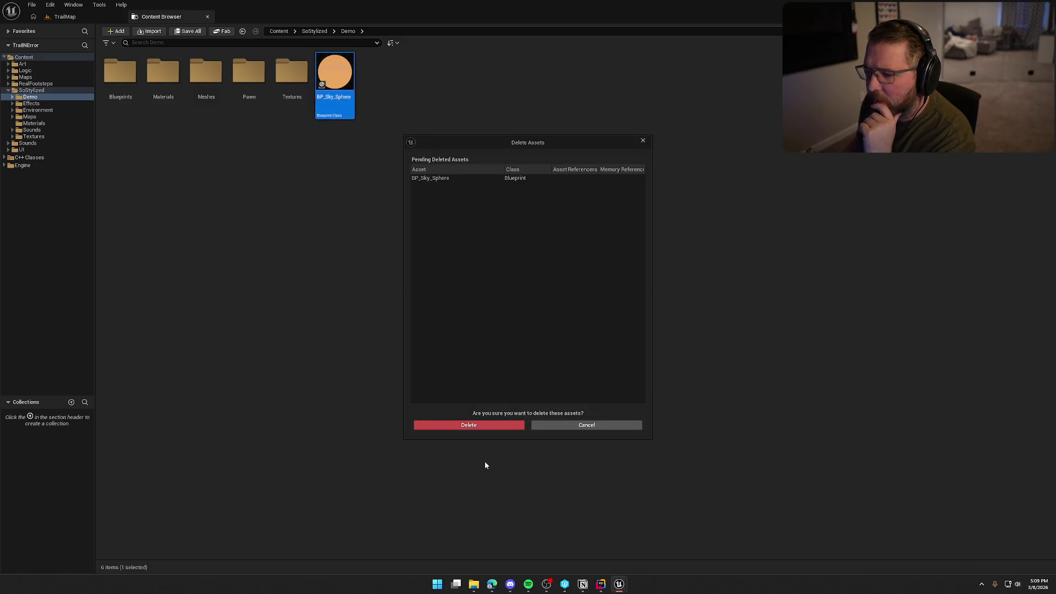
left_click(467, 425)
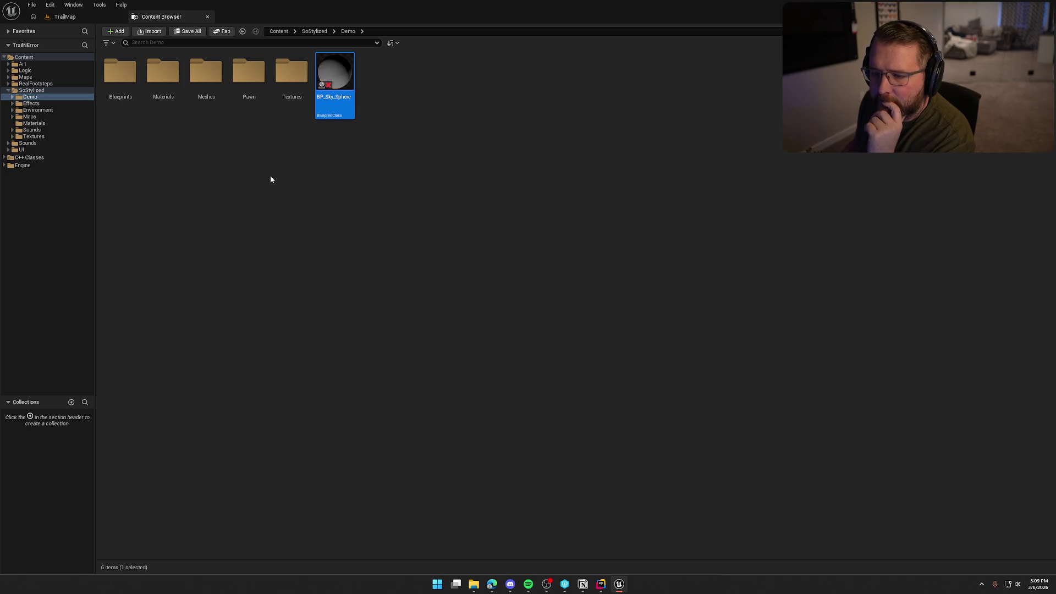
In Demo's Blueprints folder, select all eight blueprints and delete them.
double_click(120, 72)
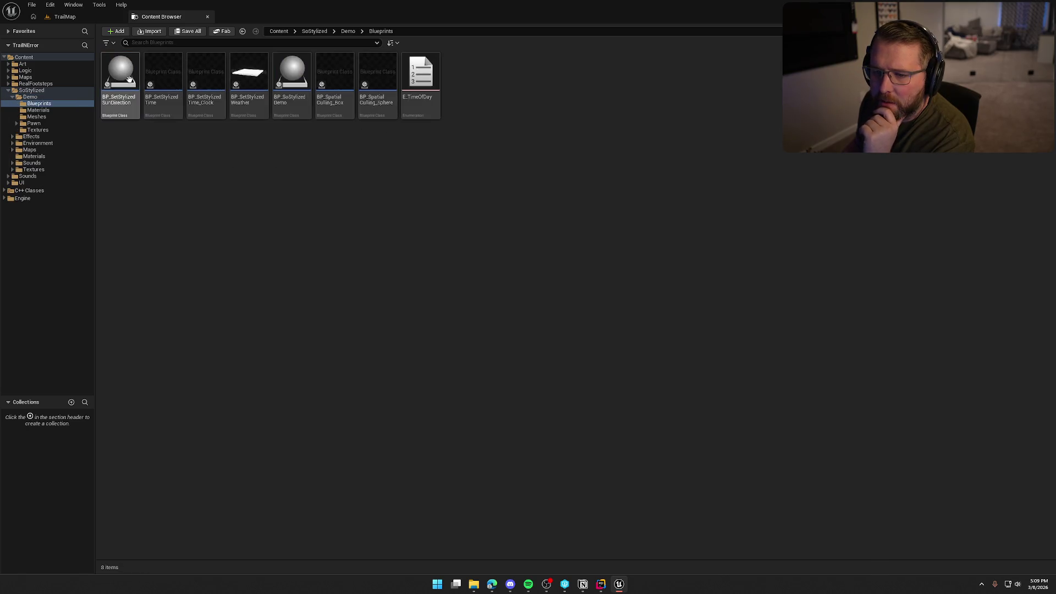
left_click(121, 88)
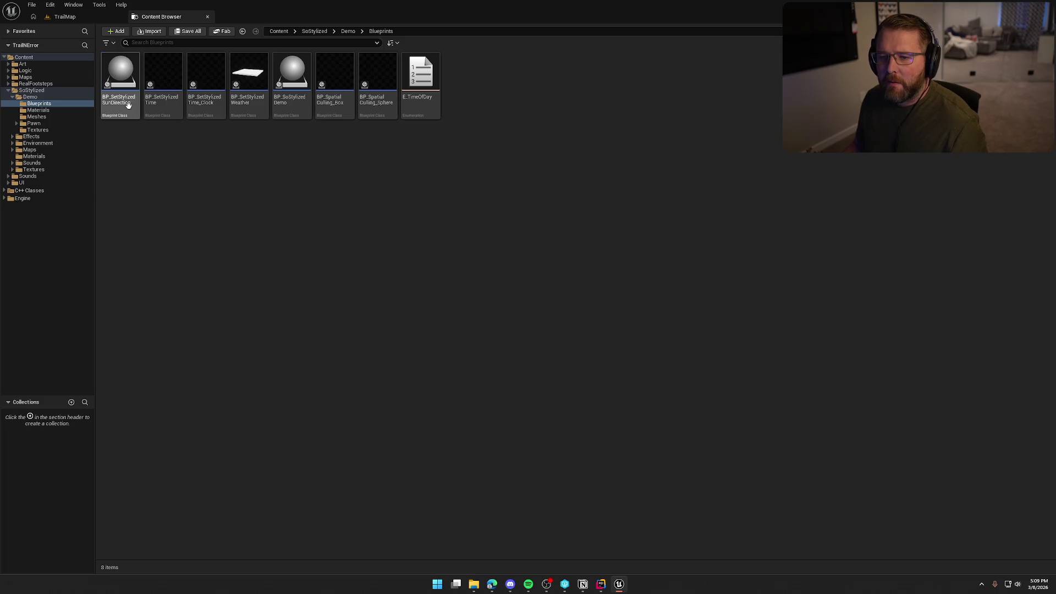
left_click(421, 82, "shift")
key("Delete")
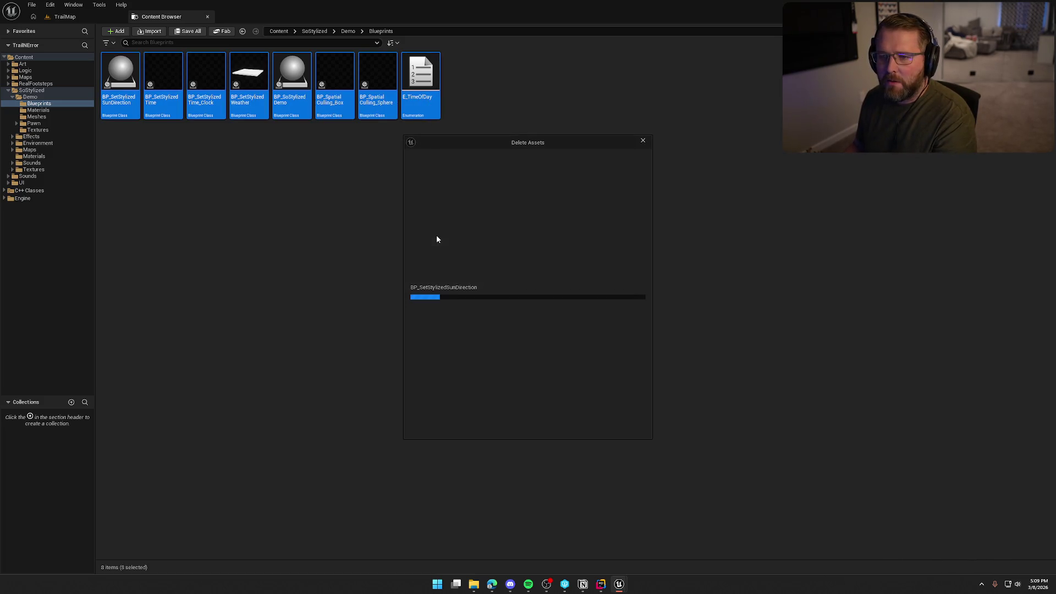
Force Delete the eight blueprints despite their referencing levels, then open Demo's Materials folder.
scroll(624, 343, "down", 2)
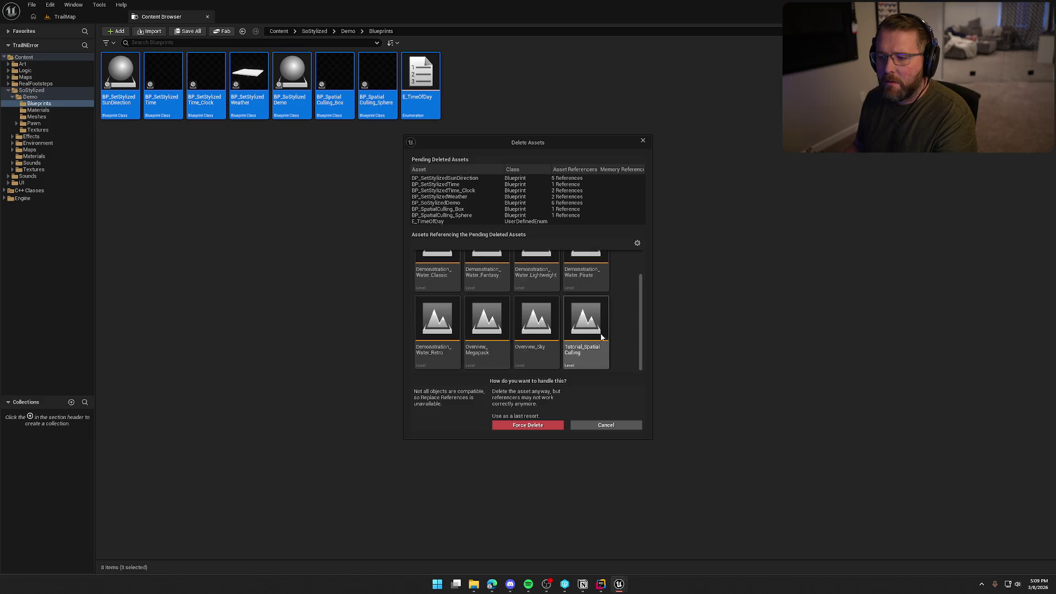
scroll(623, 343, "up", 2)
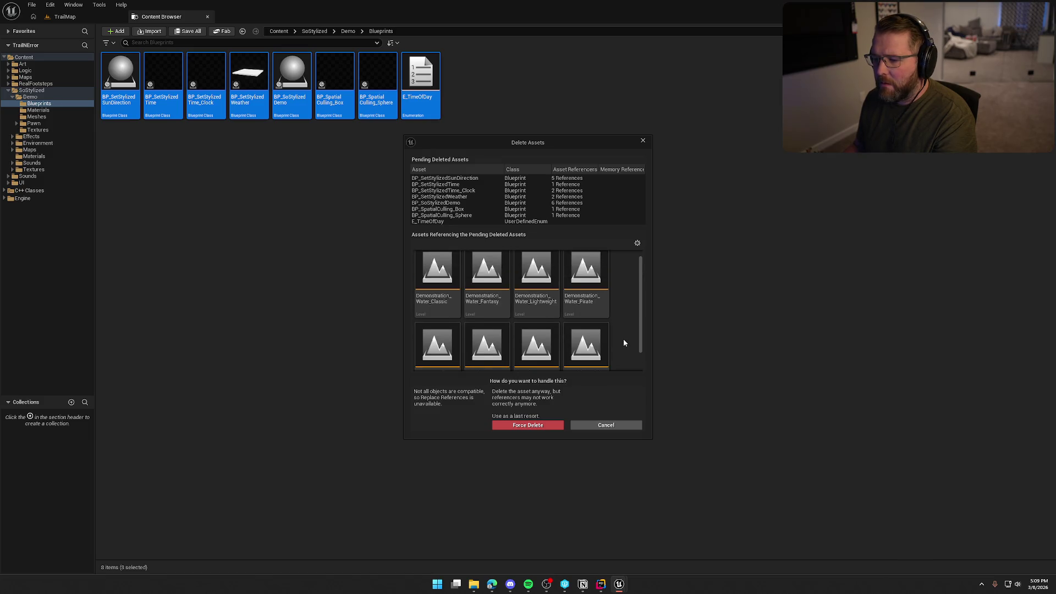
left_click(430, 294)
scroll(431, 294, "down", 1)
key("ctrl+a")
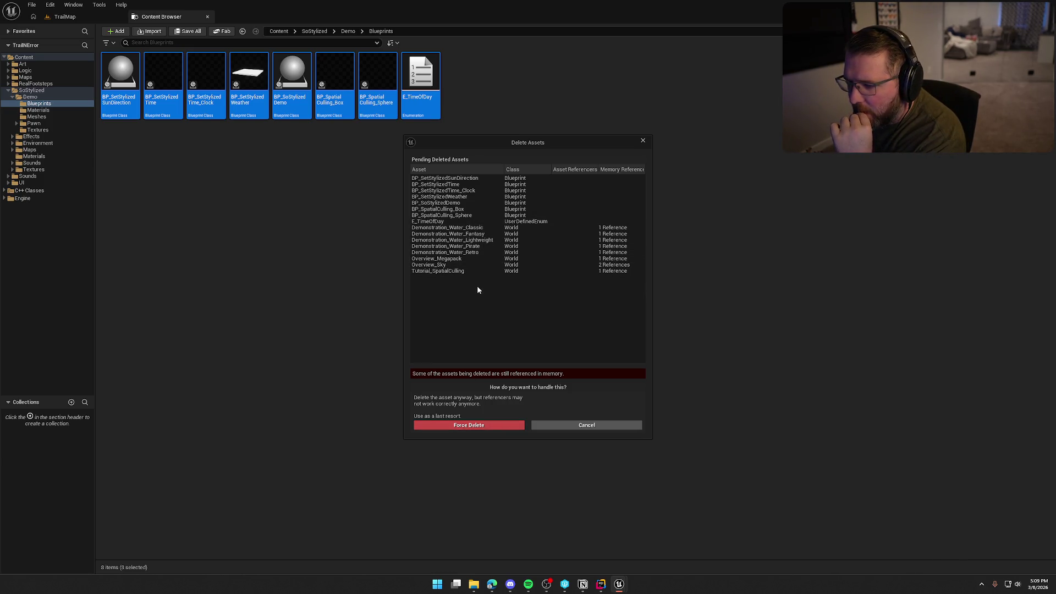
left_click(467, 425)
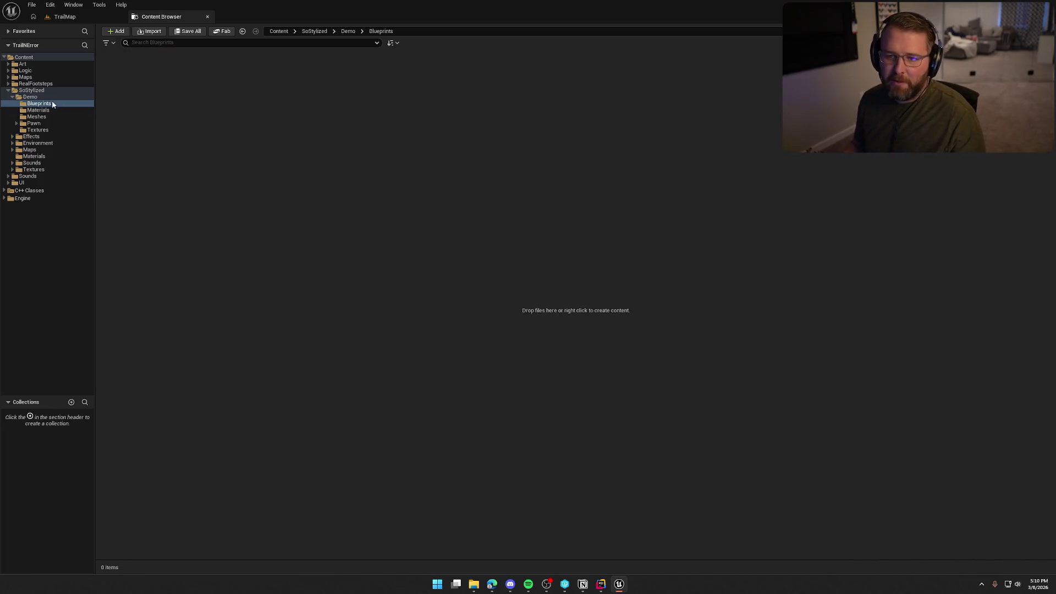
left_click(36, 111)
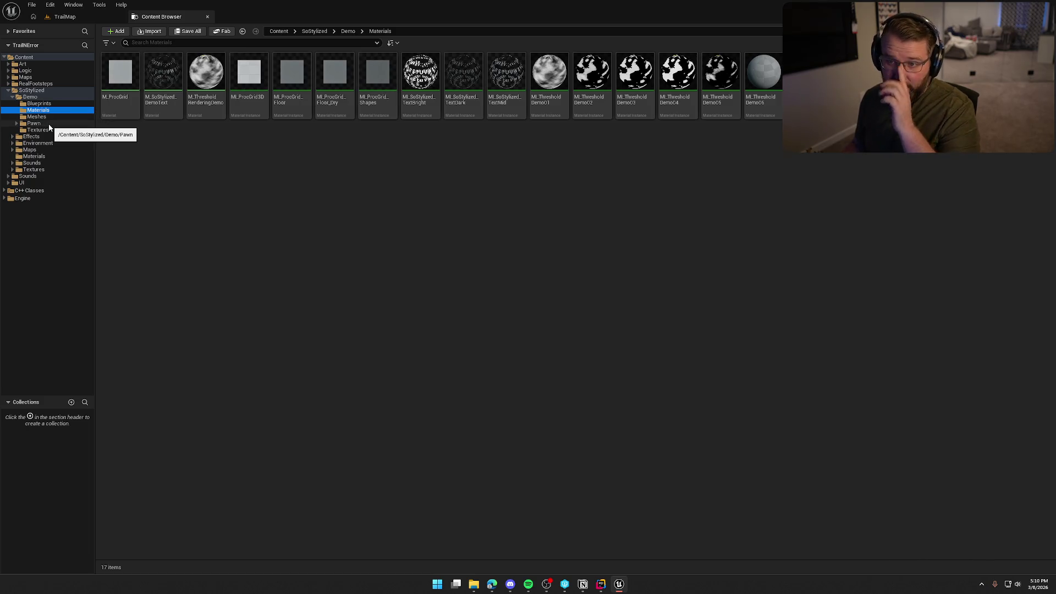
Try deleting SM_Ramp and SM_Sphere, review their five referencing Niagara assets, and cancel.
left_click(37, 116)
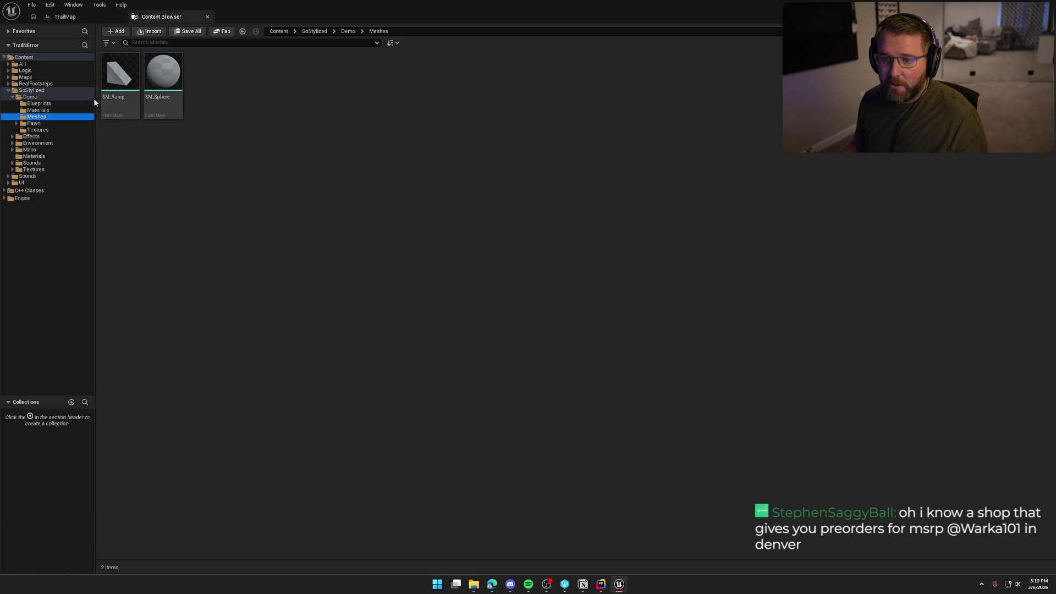
left_click(113, 87)
left_click(168, 84, "ctrl")
key("Delete")
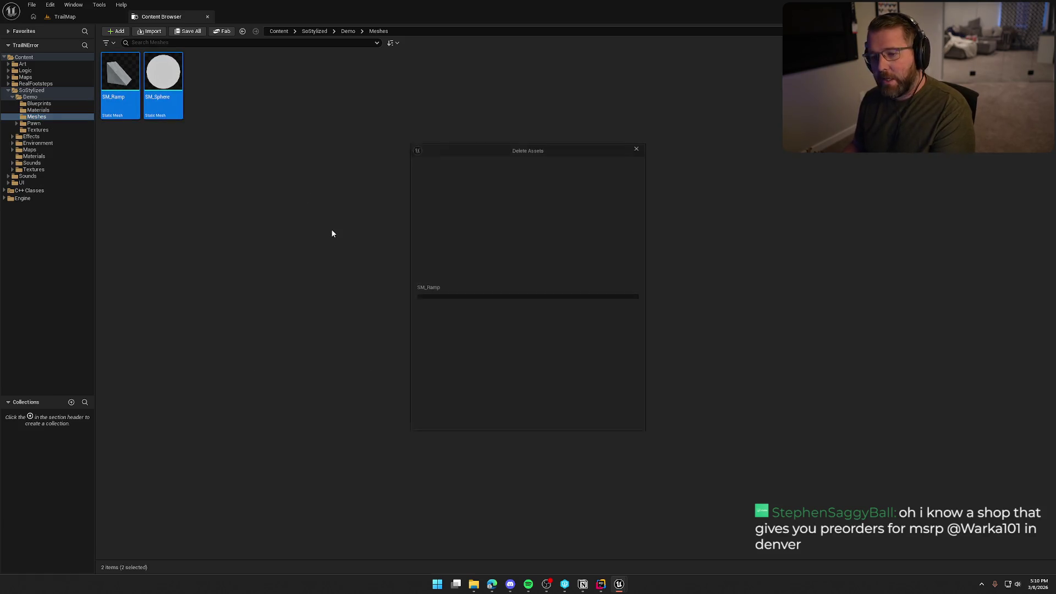
scroll(506, 345, "down", 2)
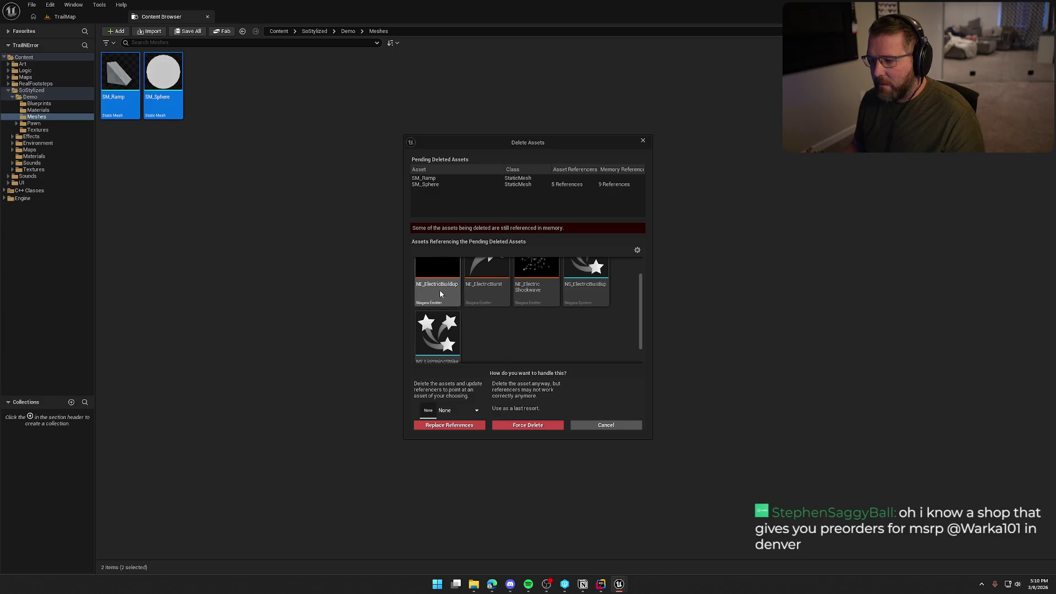
left_click(440, 325, "shift")
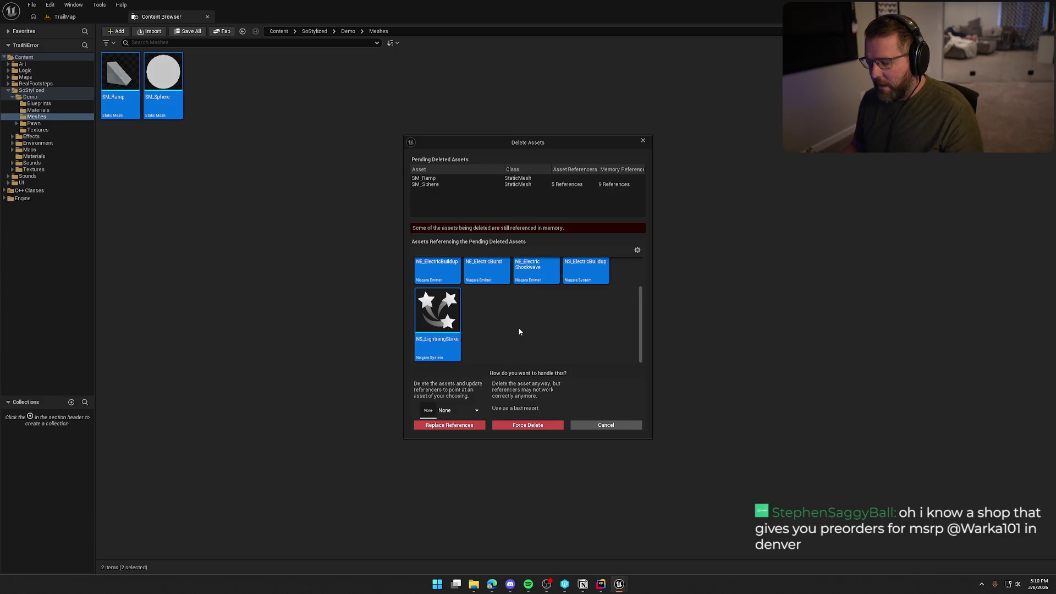
right_click(447, 313)
left_click(477, 326)
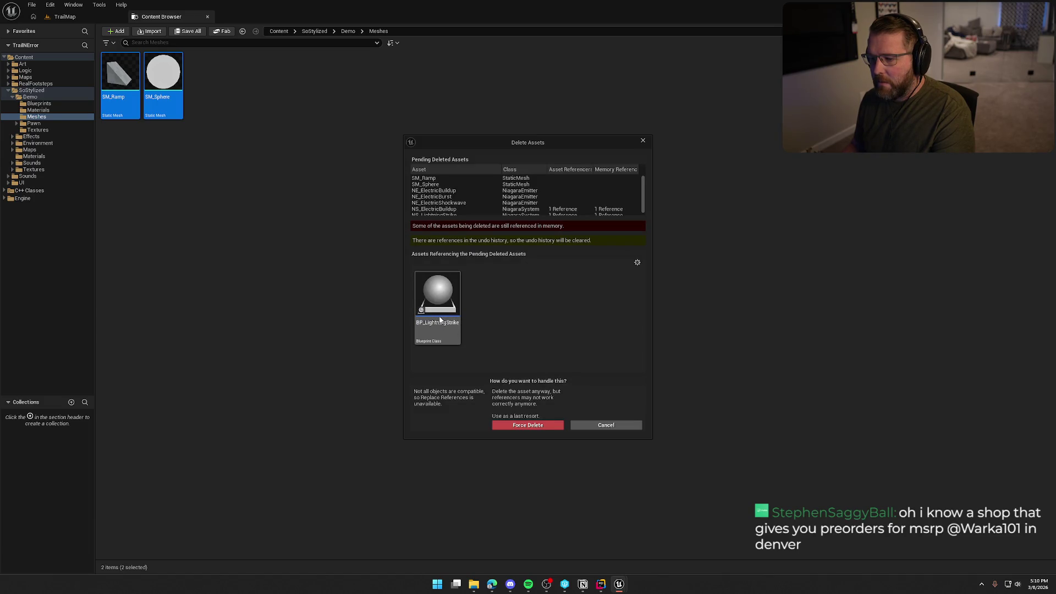
left_click(615, 427)
Retry deleting SM_Ramp and SM_Sphere, then cancel again to keep the meshes.
left_click(122, 100)
left_click(163, 94, "ctrl")
key("Delete")
scroll(550, 308, "down", 1)
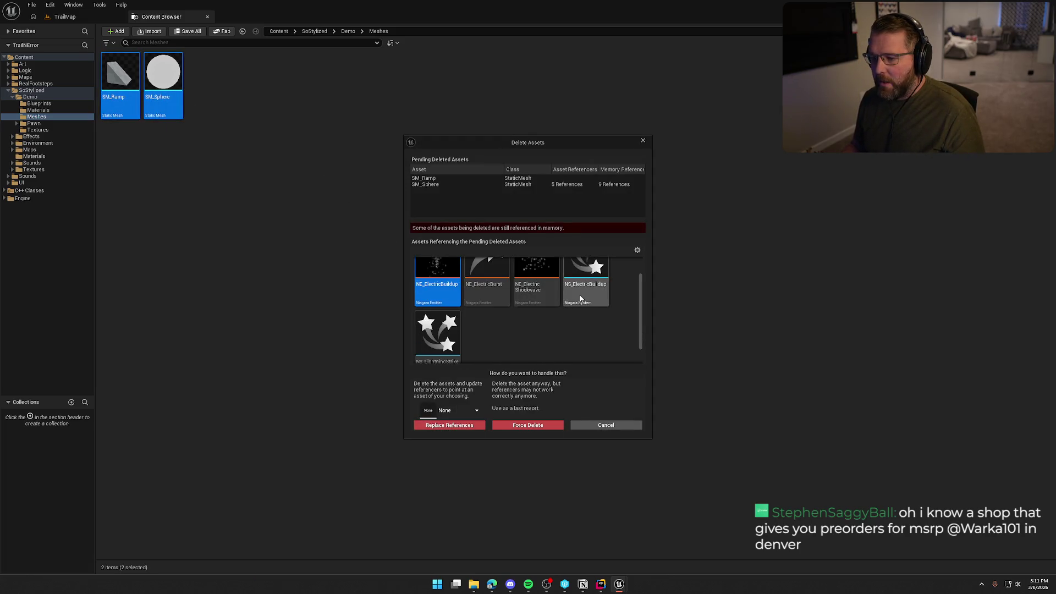
left_click(605, 425)
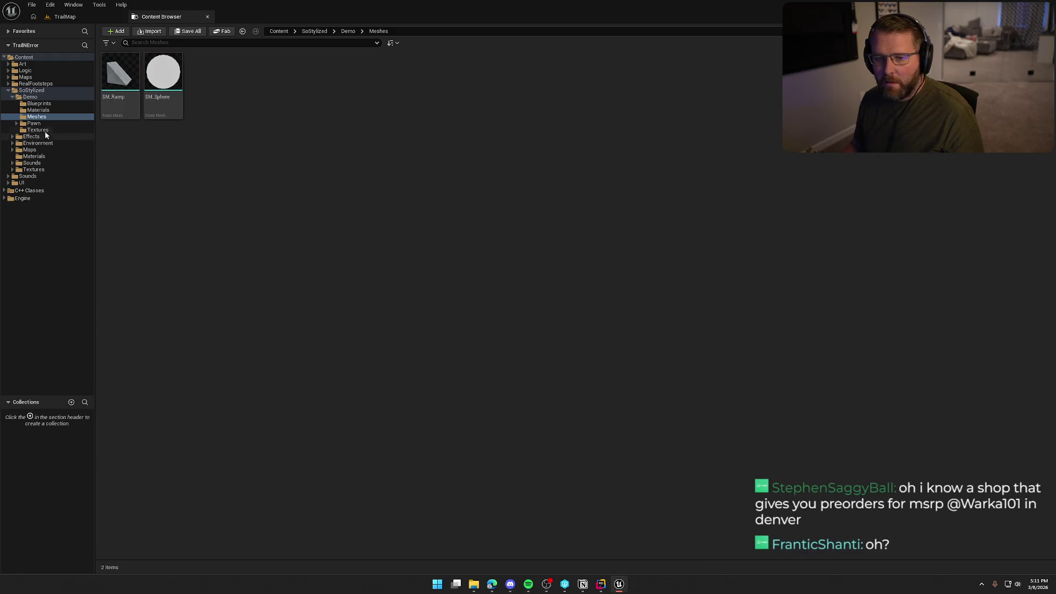
In Demo's Pawn folder, select all three blueprints and request their deletion.
left_click(37, 110)
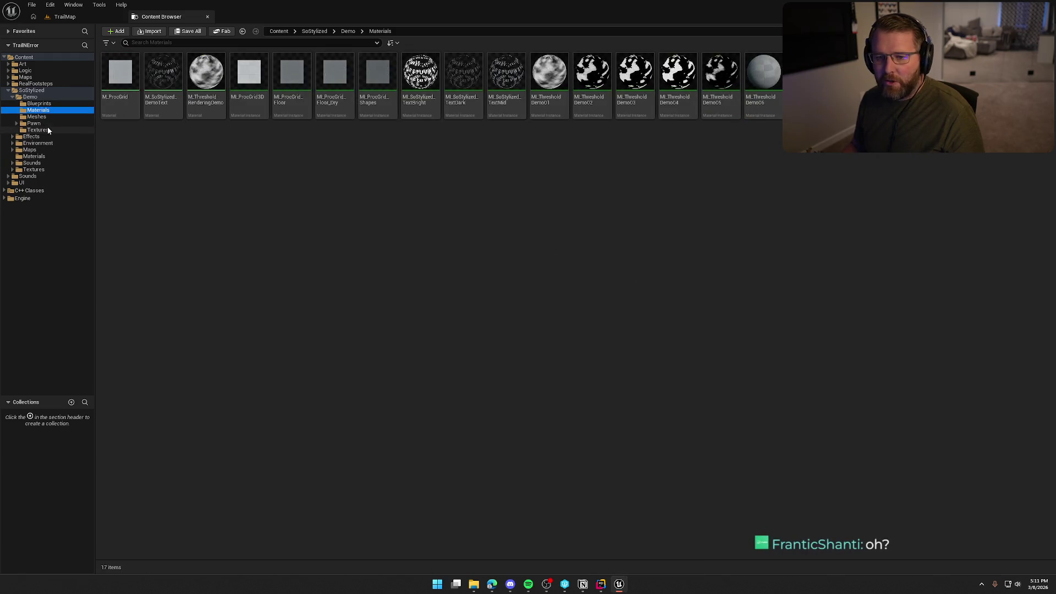
left_click(48, 130)
left_click(36, 124)
left_click(216, 109)
left_click(292, 104, "shift")
key("Delete")
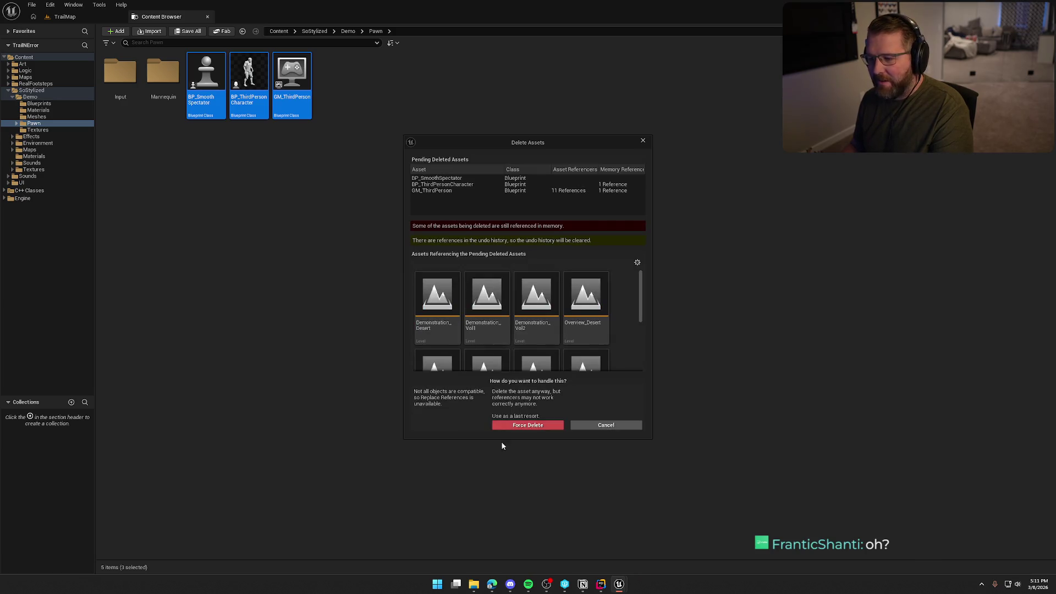
Review the referencing levels and force-delete the three Pawn blueprints.
left_click(437, 305)
scroll(593, 339, "down", 2)
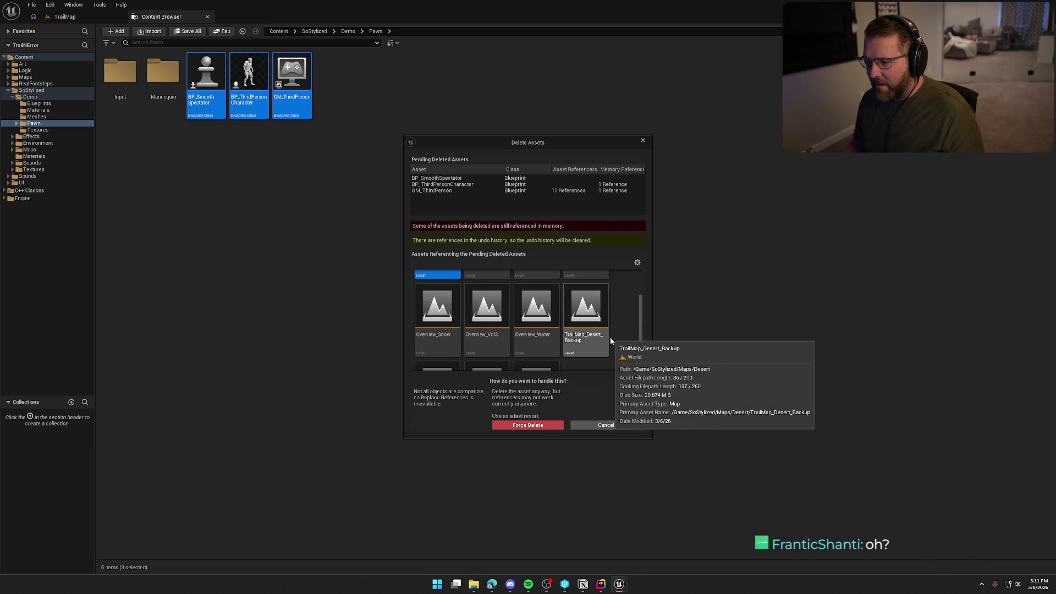
scroll(609, 338, "down", 2)
key("ctrl+a")
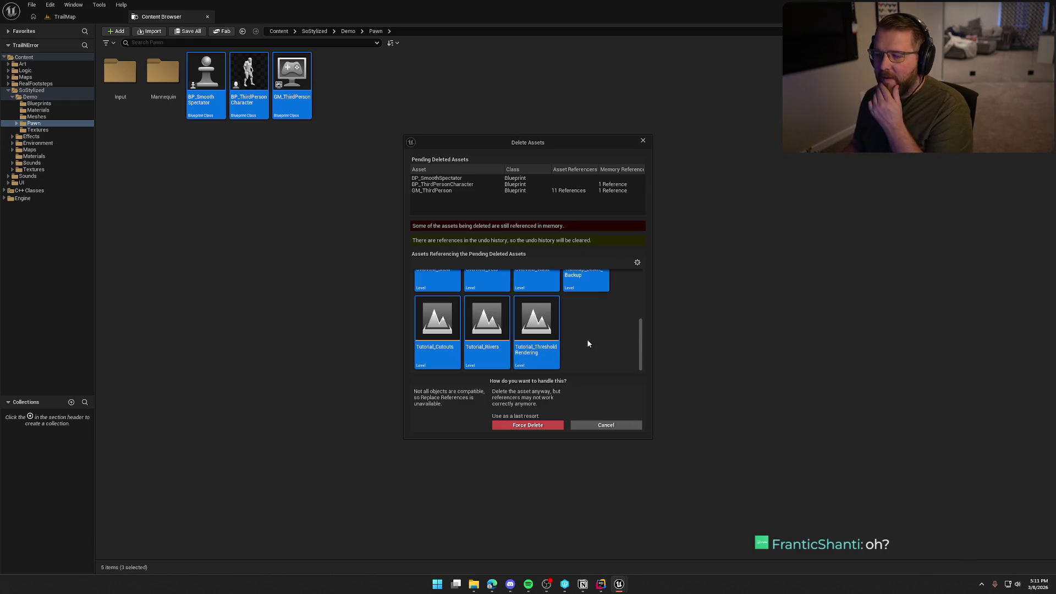
key("Return")
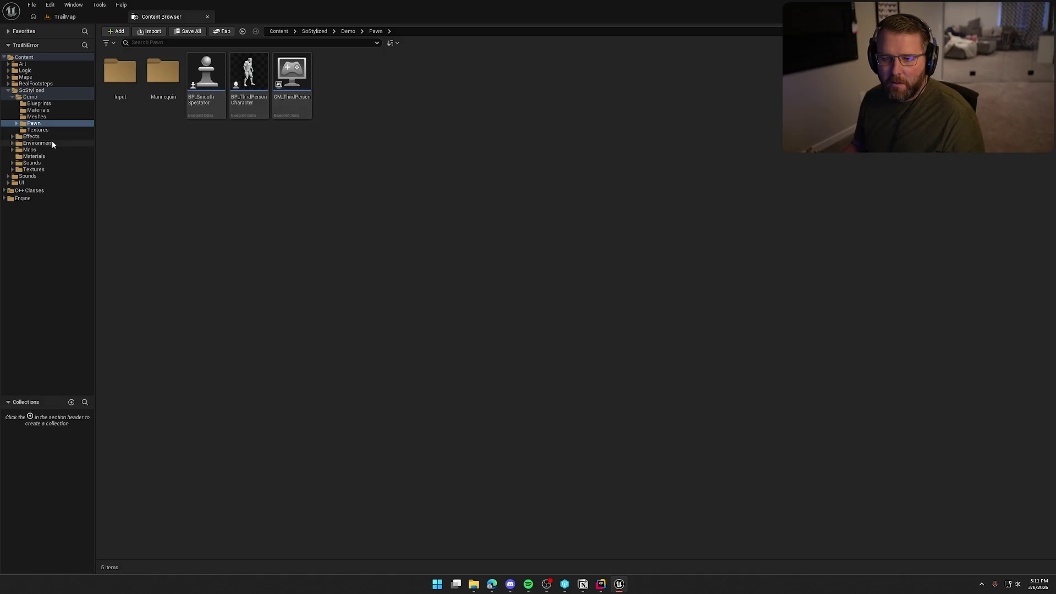
left_click(40, 151)
Delete the AsiaChina map folder, force-deleting its maps.
left_click(120, 75)
key("Delete")
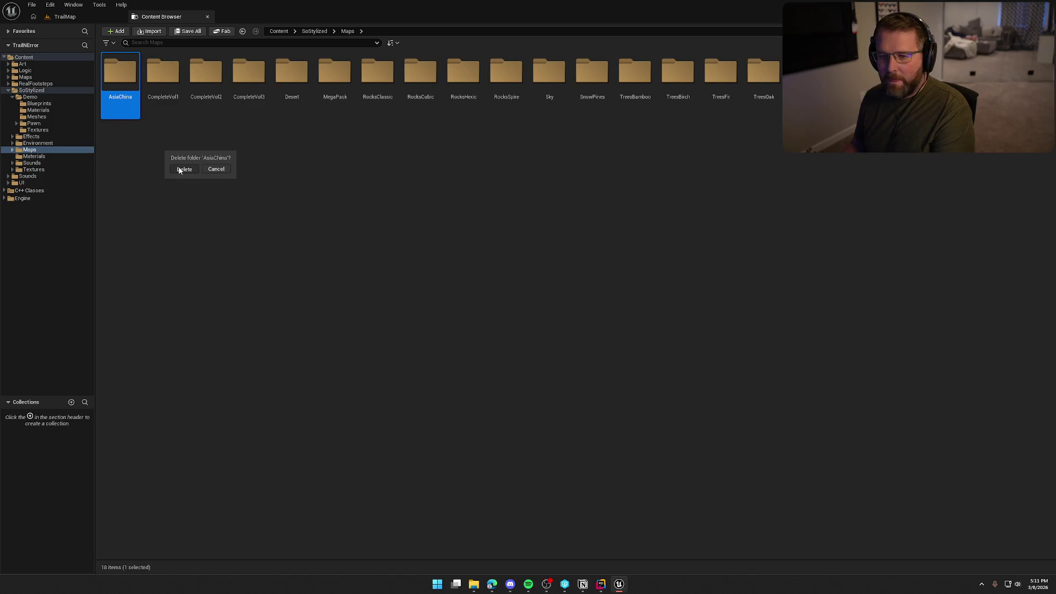
key("Return")
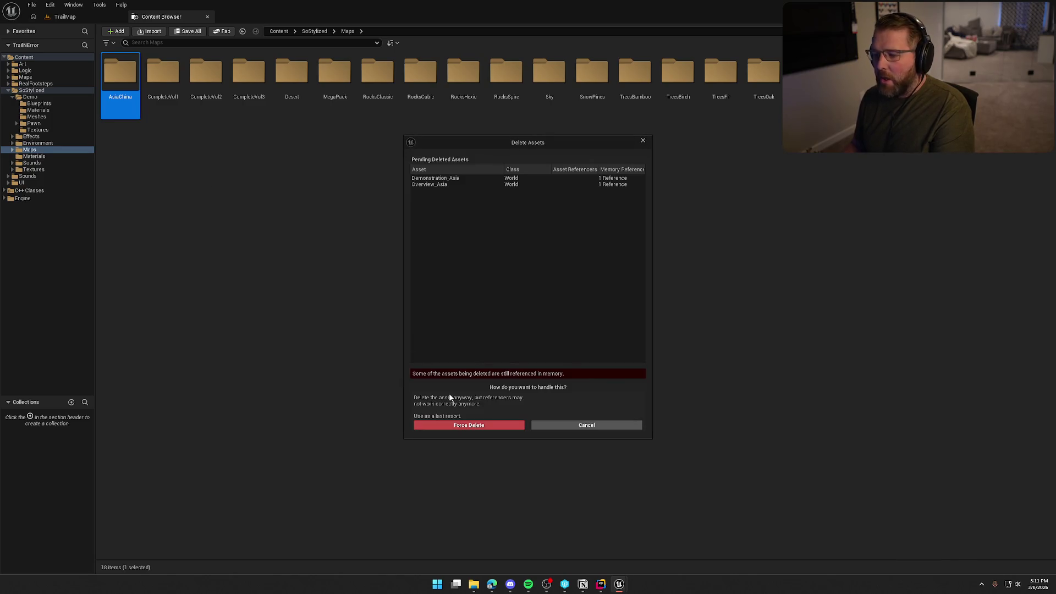
left_click(463, 425)
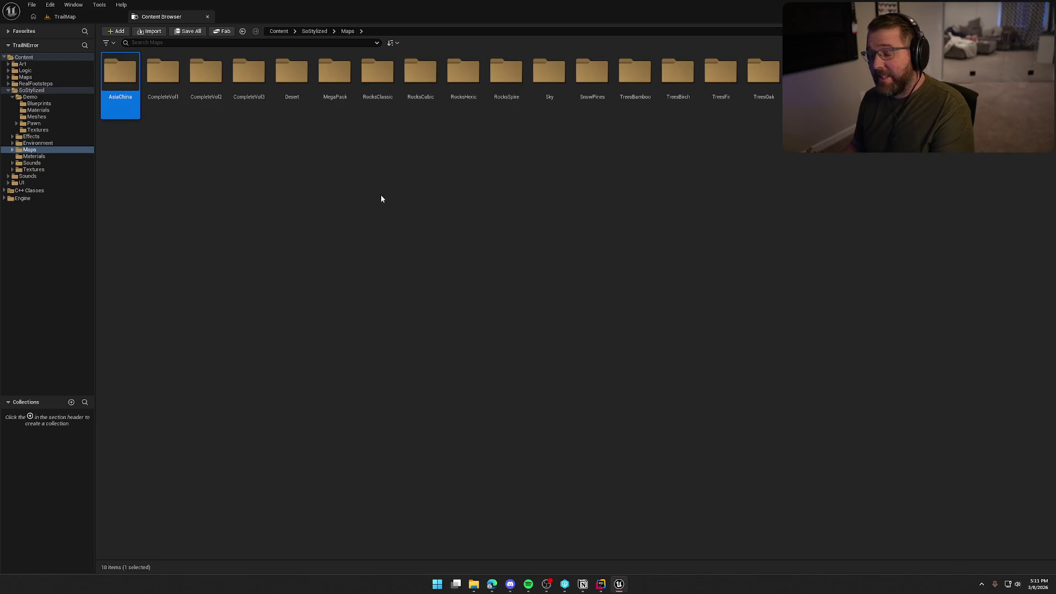
key("Delete")
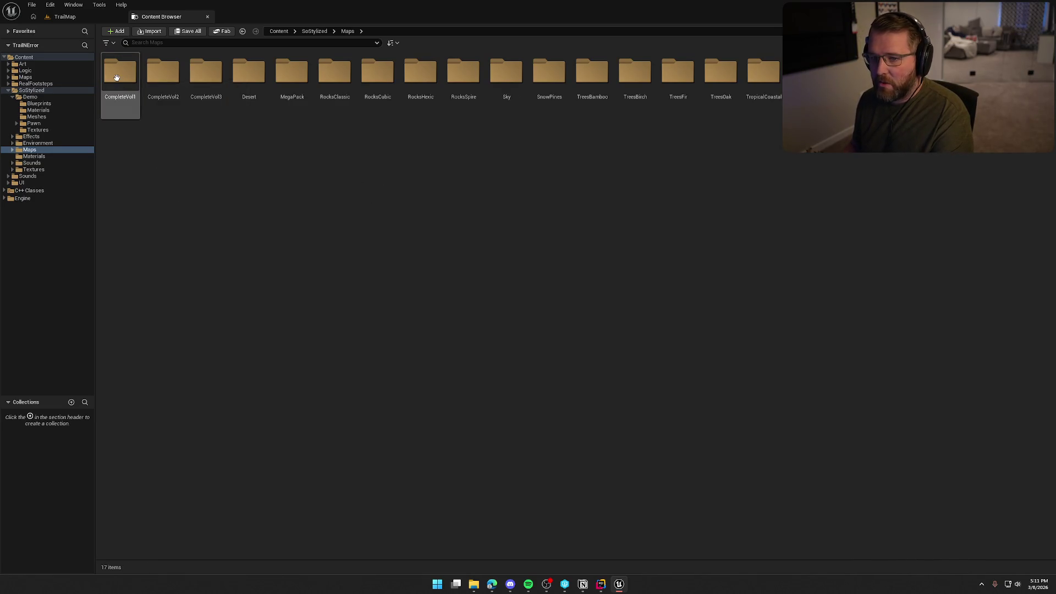
Delete the CompleteVol1, CompleteVol2 and CompleteVol3 folders, force-deleting their levels.
left_click(116, 77)
key("Delete")
key("Return")
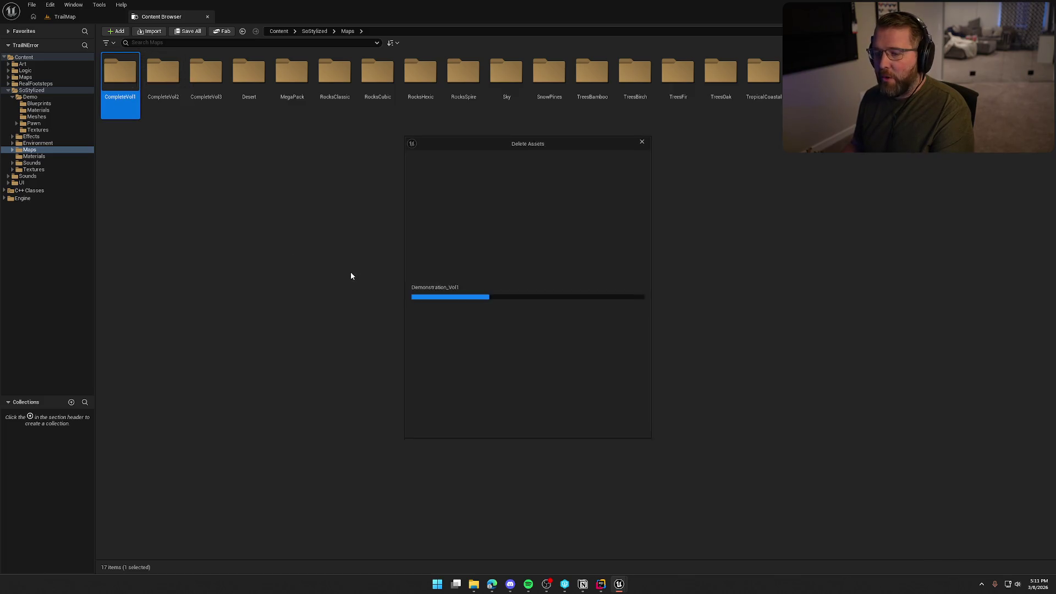
left_click(462, 426)
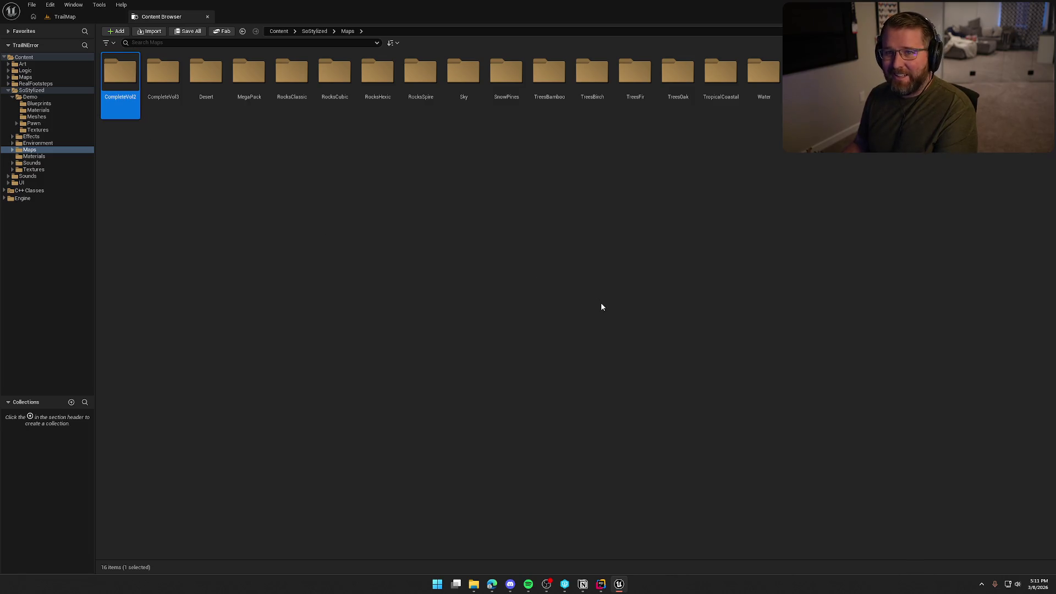
key("Delete")
key("Return")
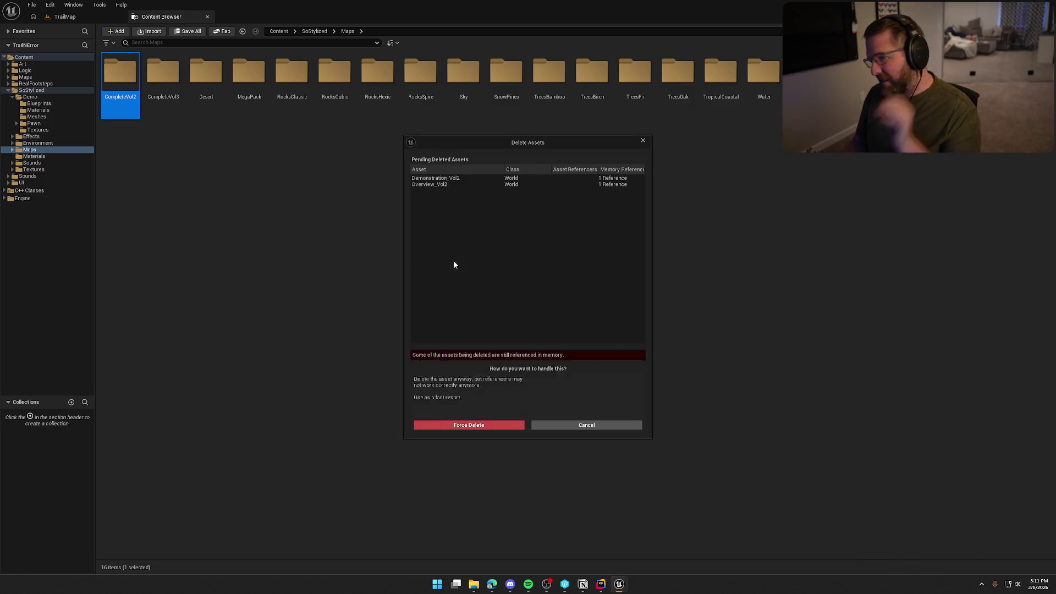
left_click(488, 426)
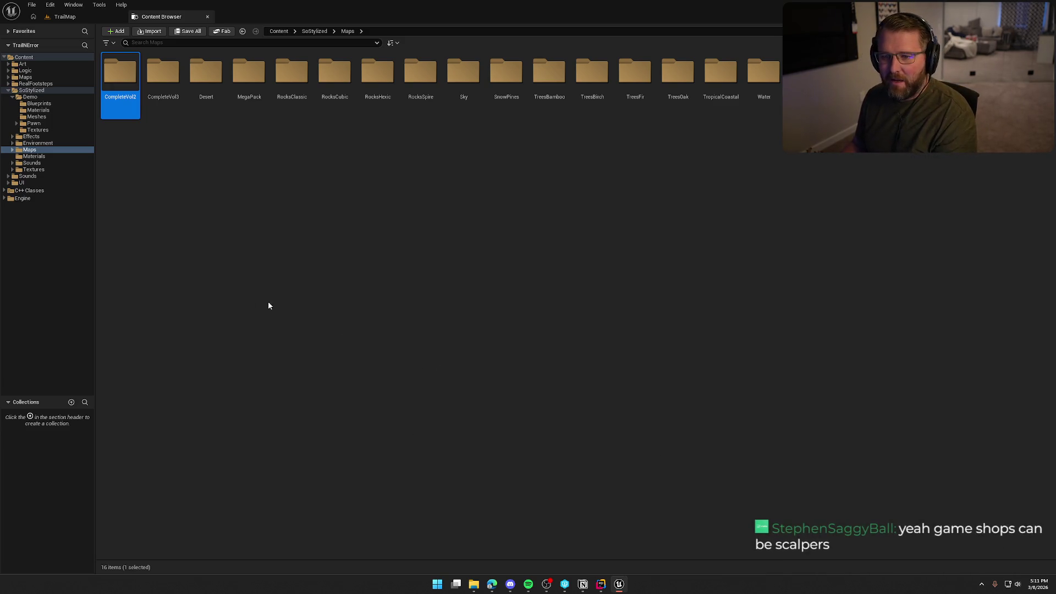
left_click(120, 74)
key("Delete")
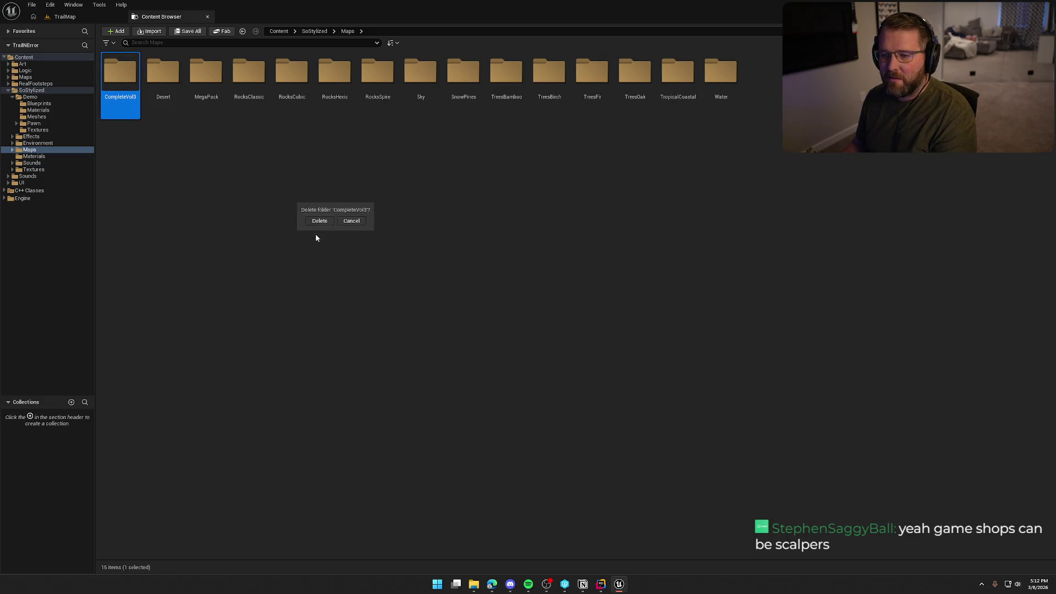
left_click(316, 221)
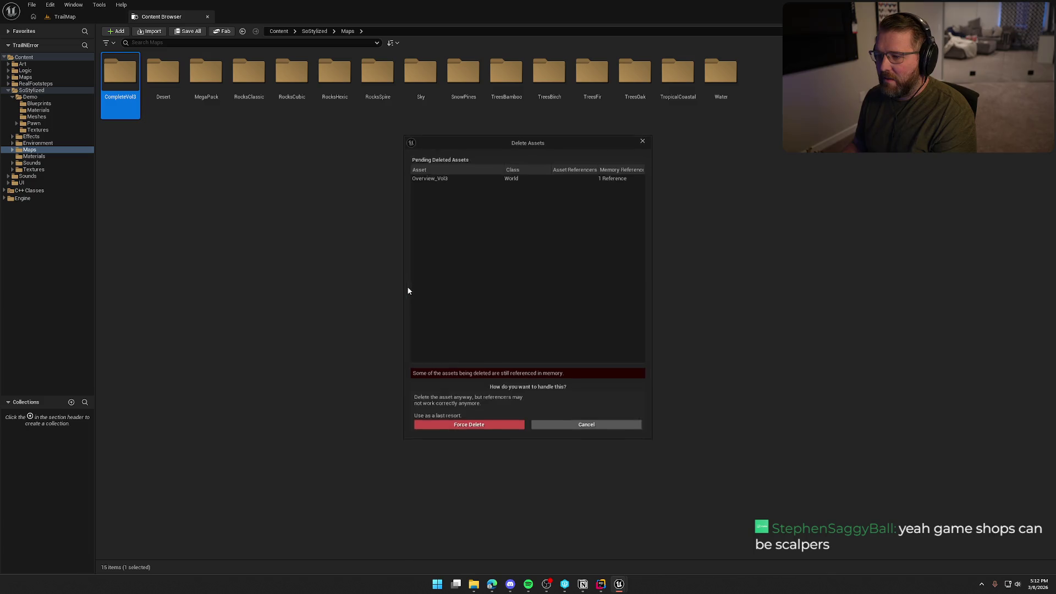
left_click(469, 426)
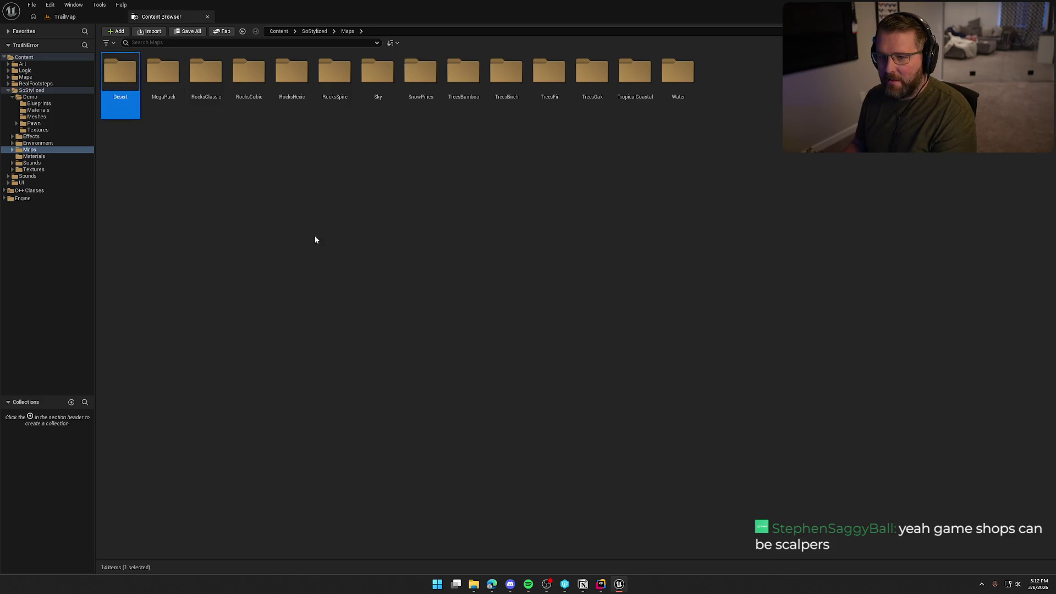
Attempt to delete the Desert folder and dismiss the 'Unable to delete level' error.
key("Delete")
key("Return")
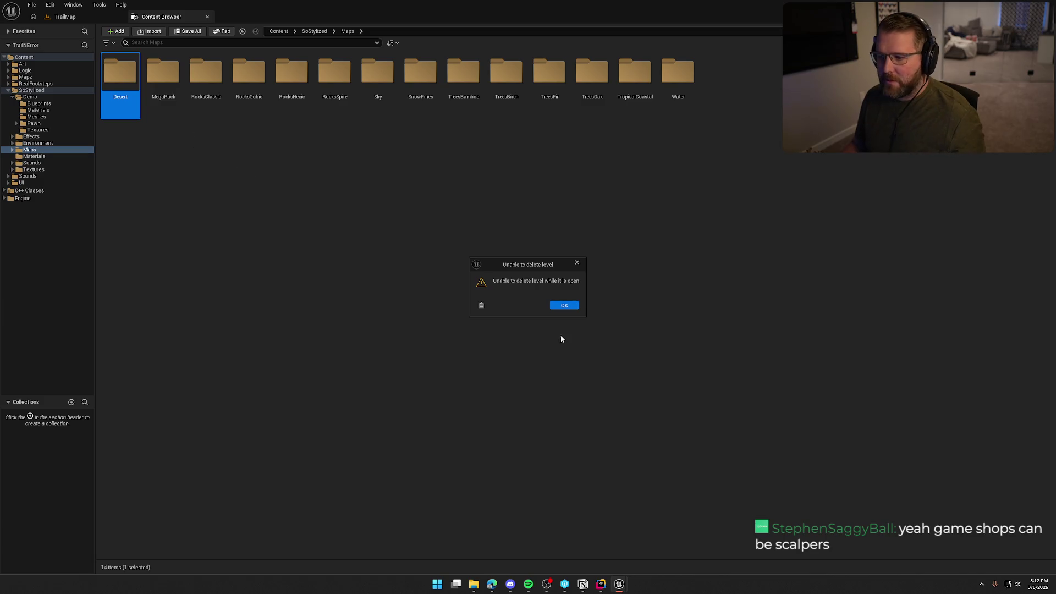
left_click(562, 307)
left_click(325, 212)
Force-delete the Demonstration_Desert and Overview_Desert levels from the Desert folder.
double_click(121, 74)
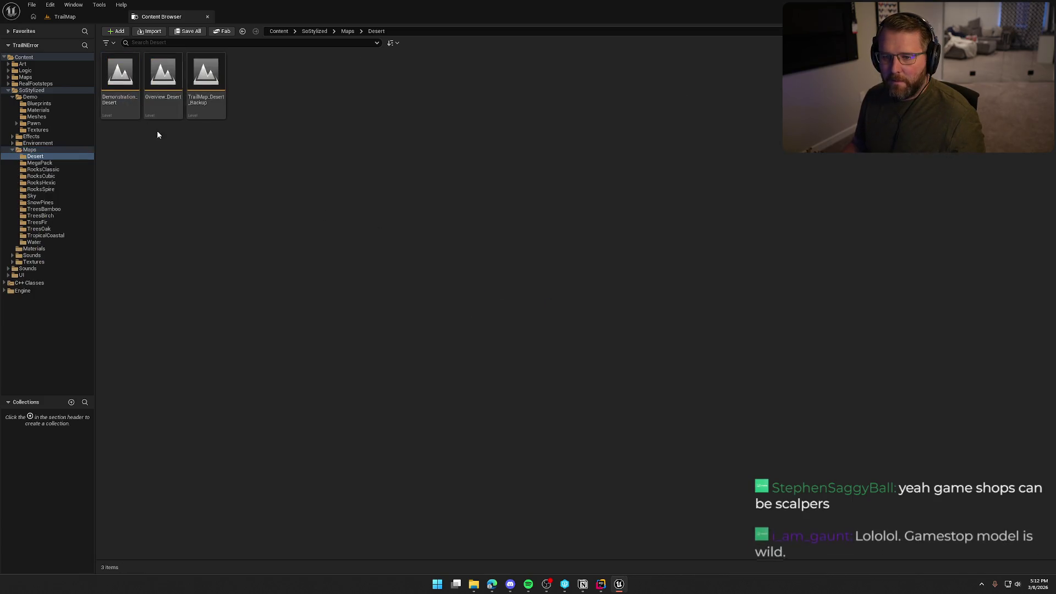
left_click(121, 104)
left_click(155, 113, "ctrl")
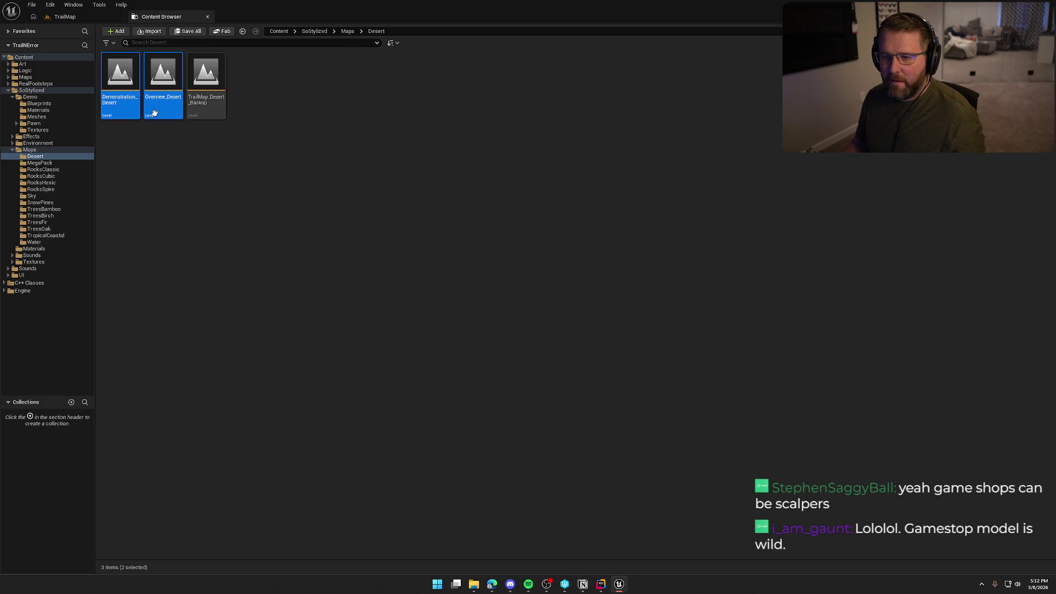
key("Delete")
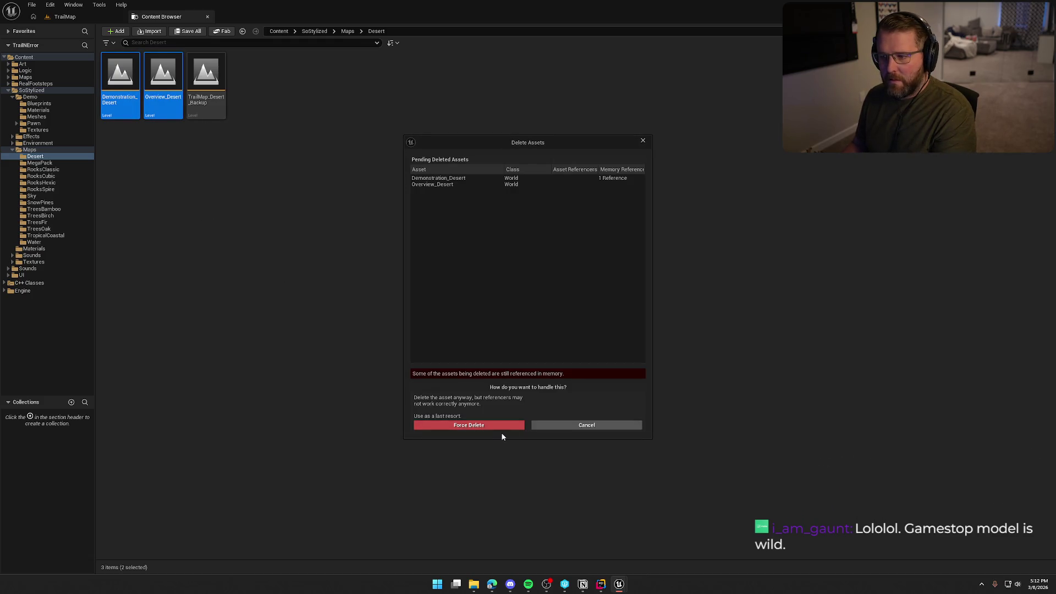
left_click(501, 425)
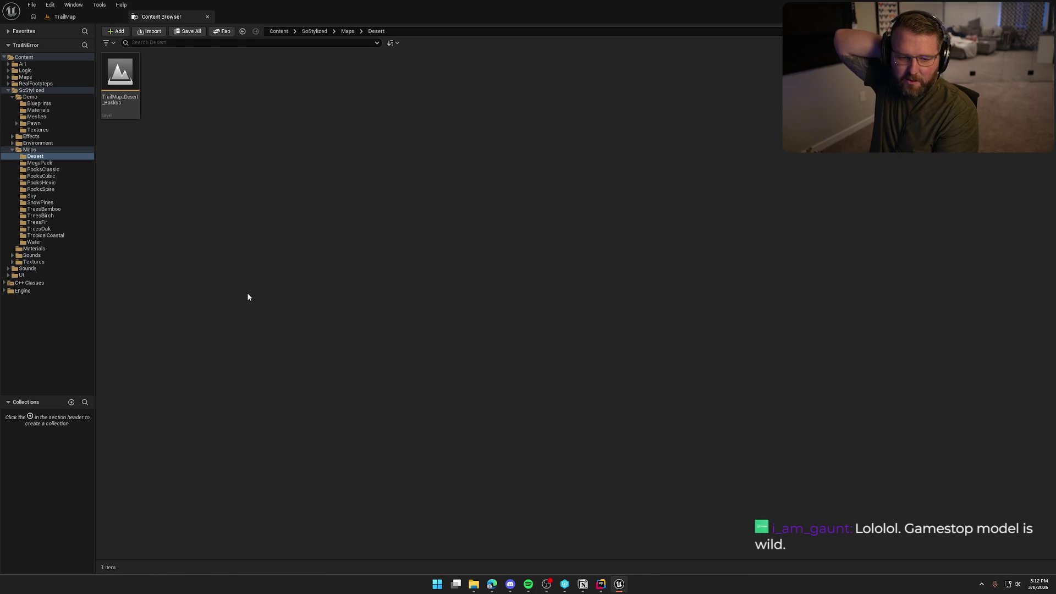
Delete the MegaPack and RocksClassic map folders, force-deleting their levels.
left_click(42, 170)
key("Home")
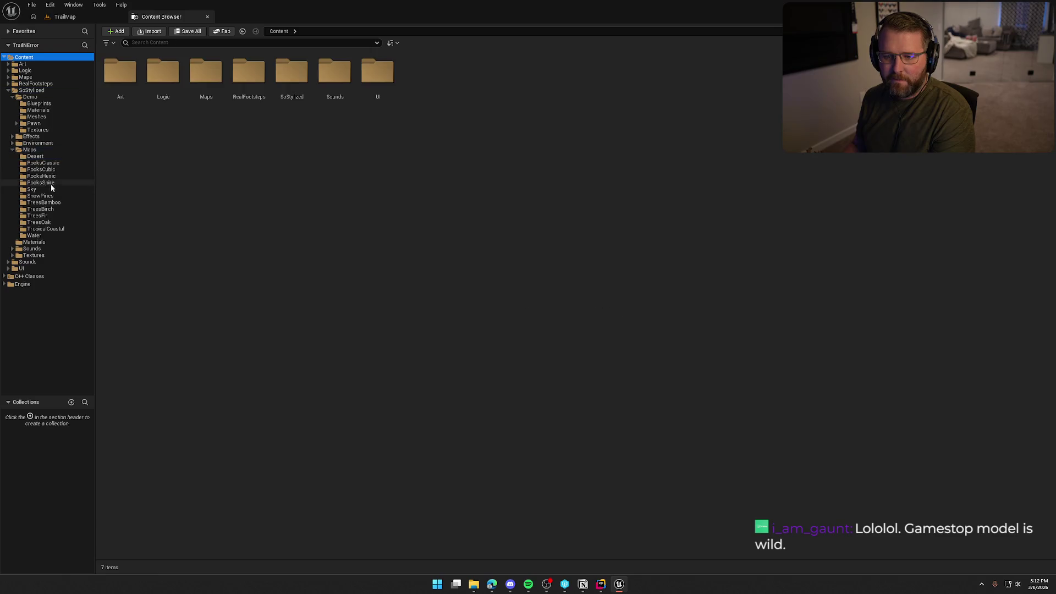
left_click(55, 164)
key("Delete")
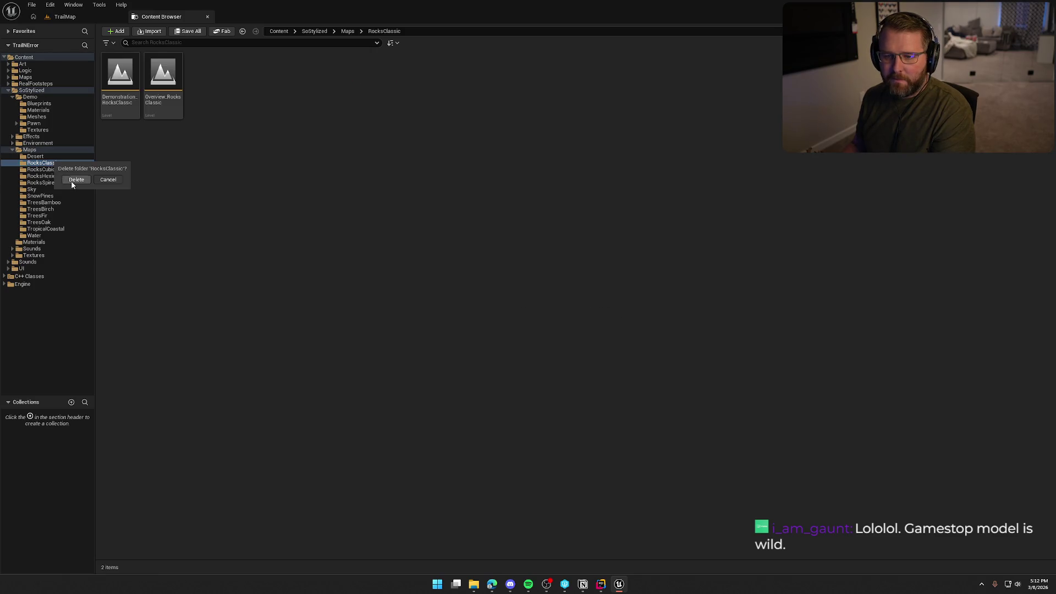
key("Return")
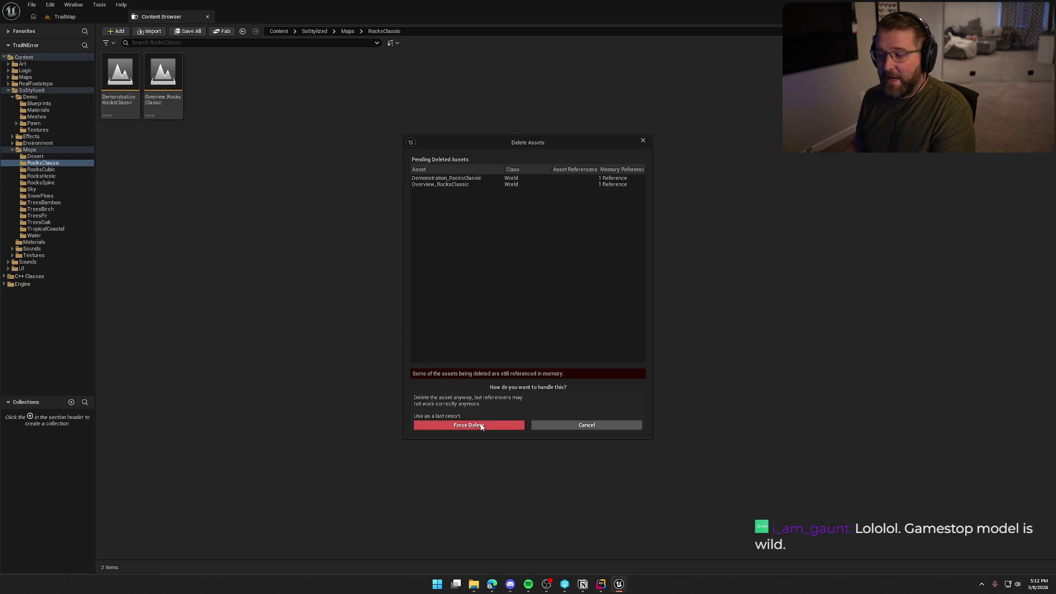
left_click(480, 426)
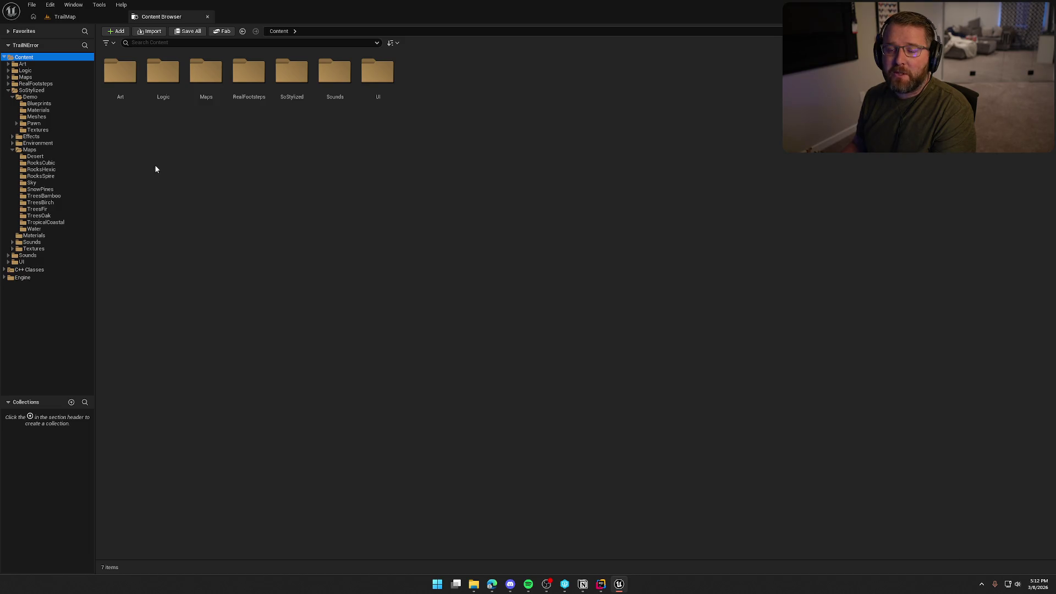
left_click(44, 163)
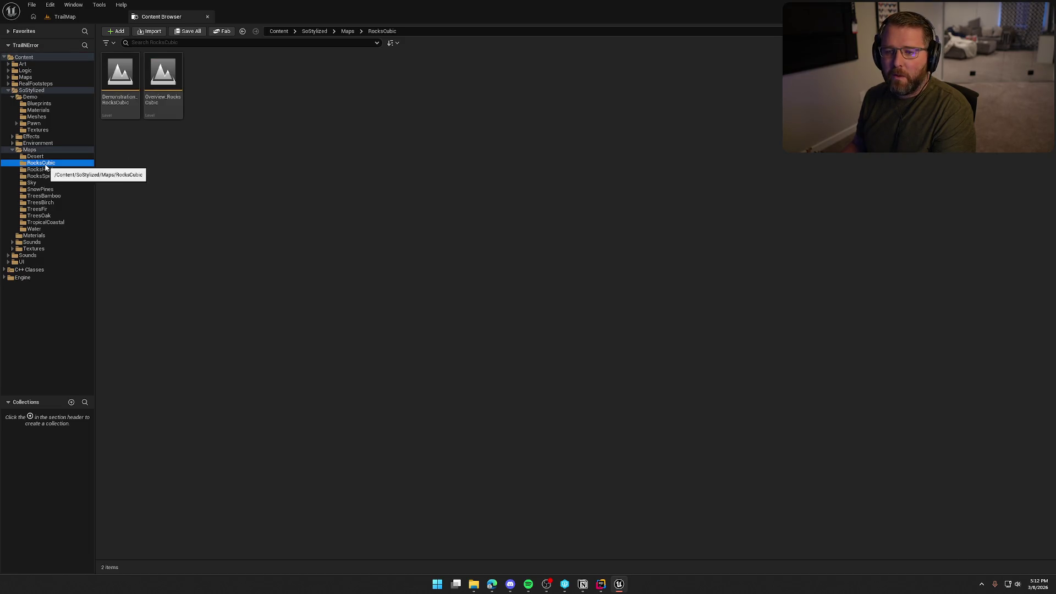
Force-delete the RocksCubic and RocksHexic map folders, leaving only Desert in Maps.
key("Delete")
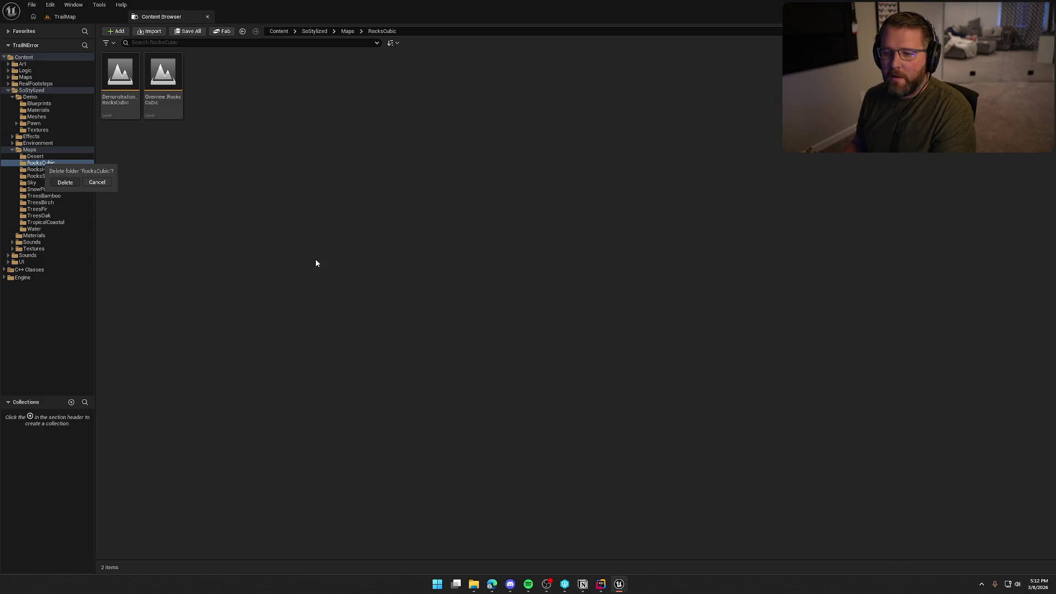
key("Return")
left_click(456, 427)
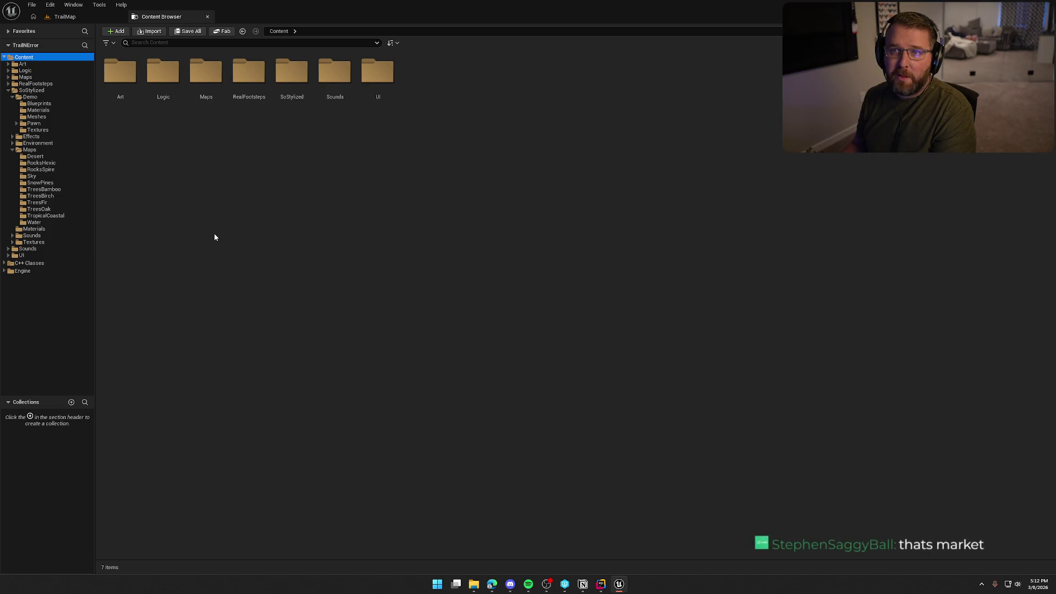
left_click(46, 163)
key("Delete")
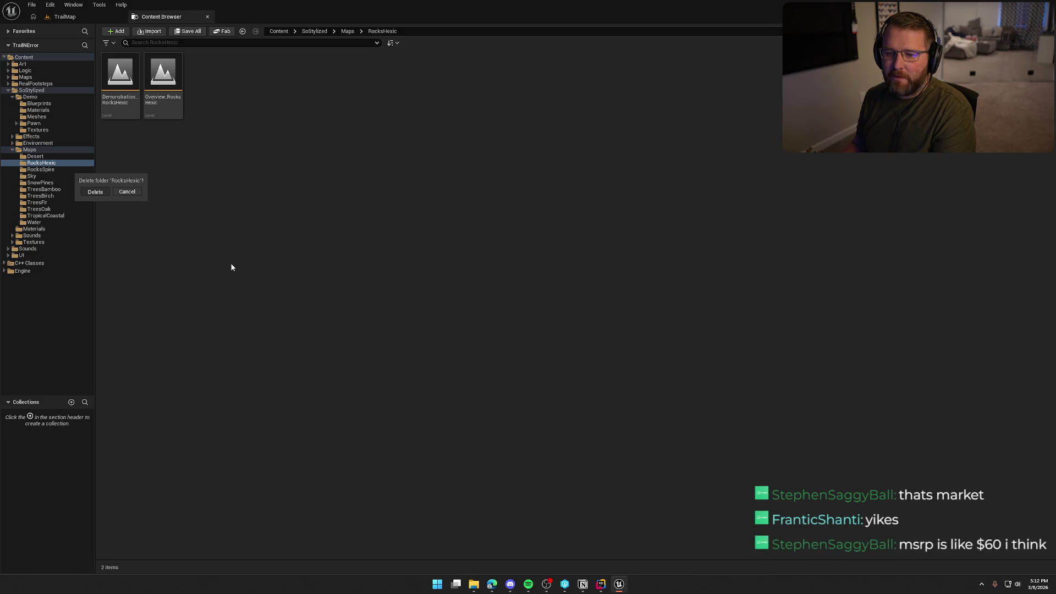
key("Return")
left_click(499, 426)
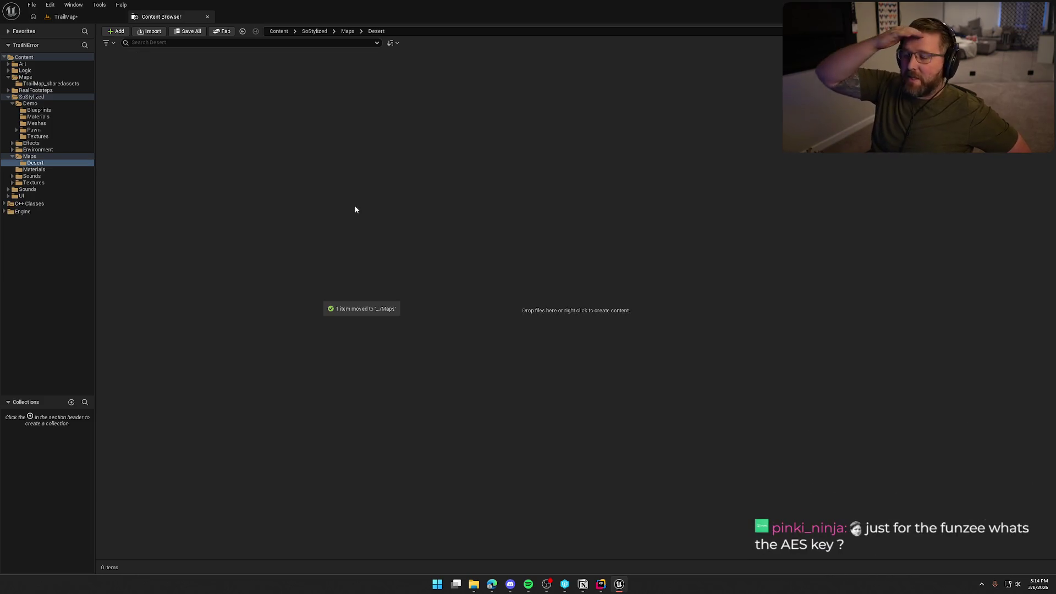
left_click(44, 164)
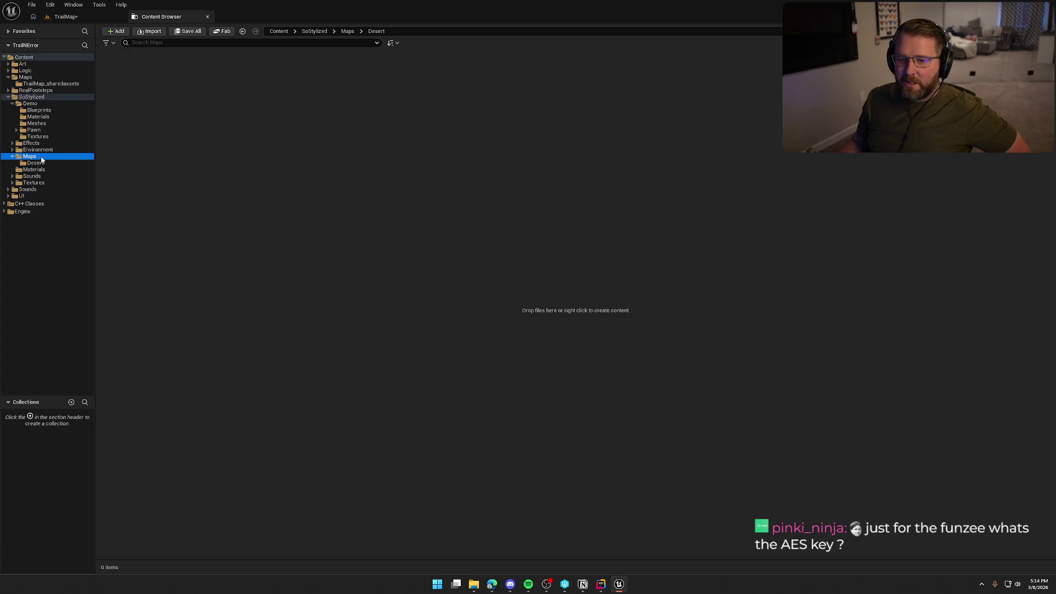
right_click(45, 166)
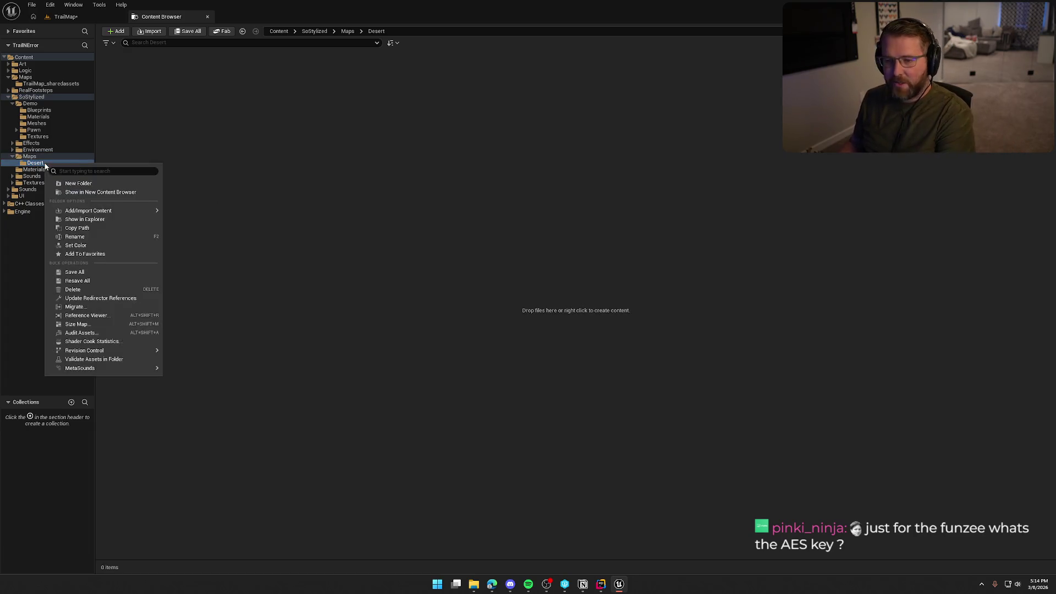
Update Desert's redirector references, save when prompted, and delete the unreferenced redirectors.
left_click(154, 298)
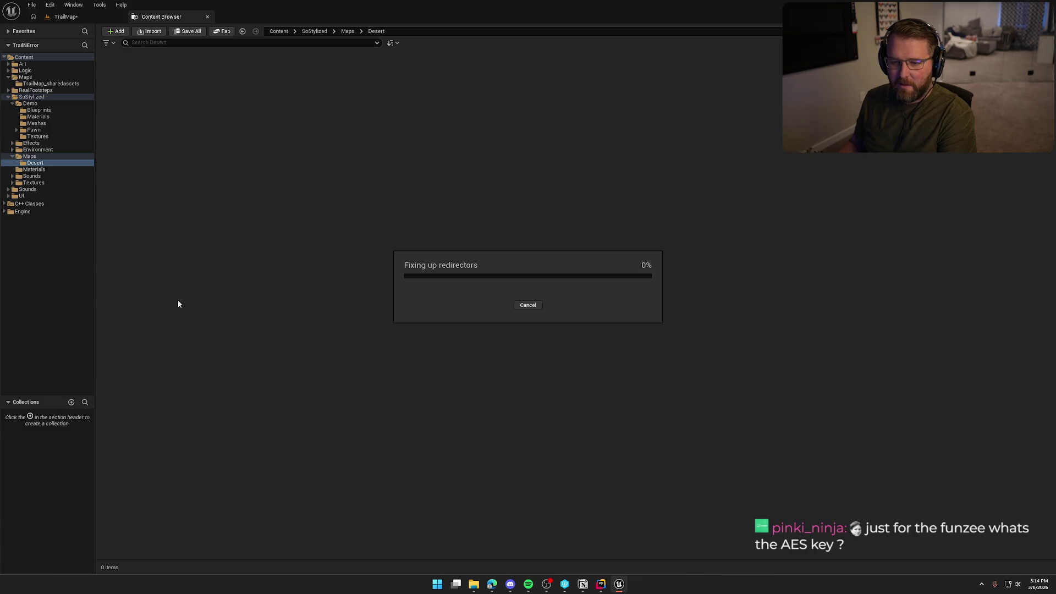
left_click(558, 385)
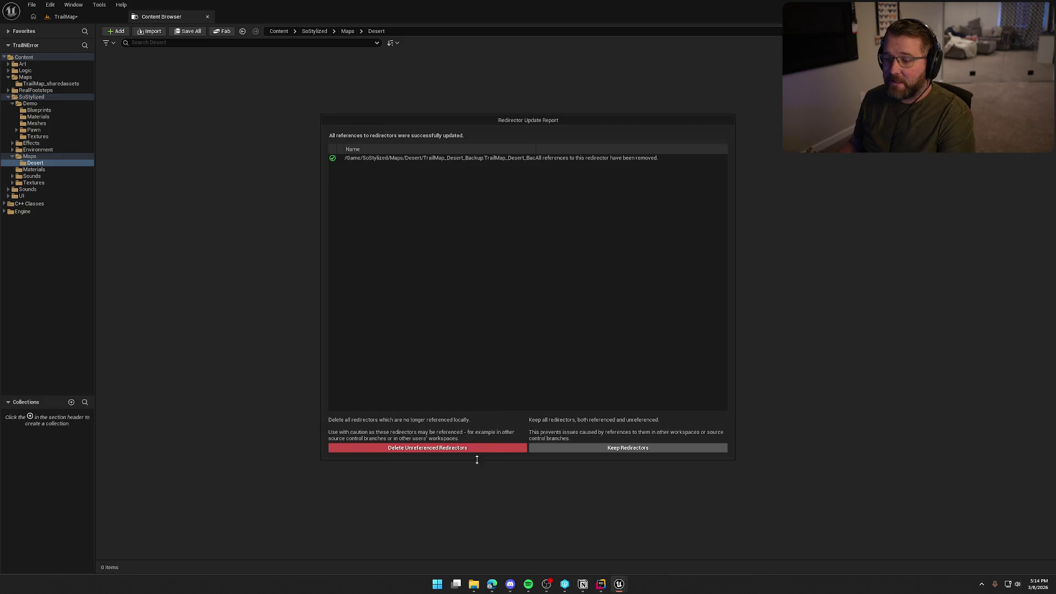
left_click(456, 450)
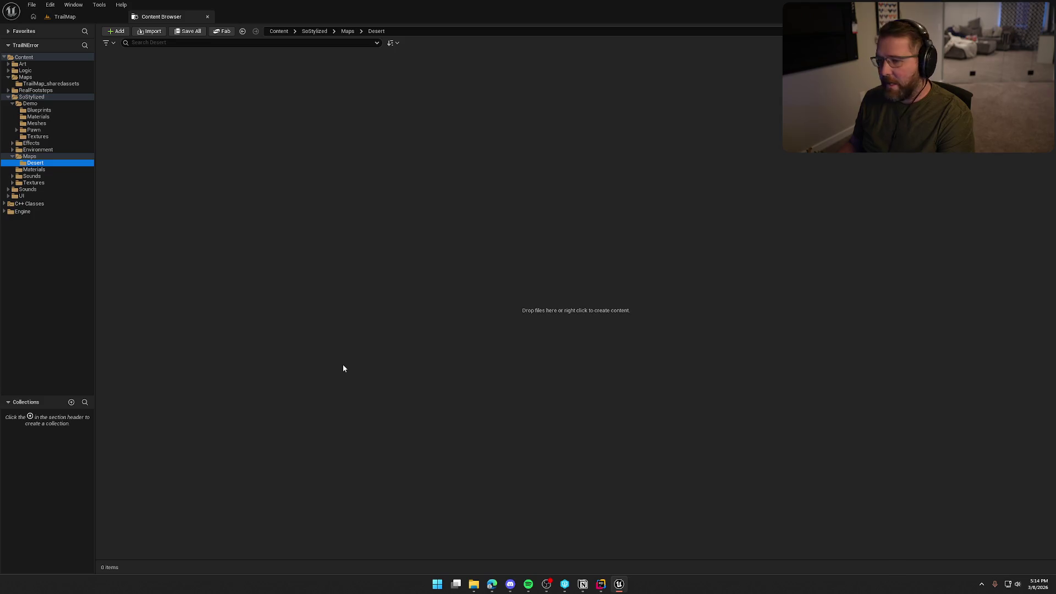
left_click(29, 156)
Delete the SoStylized Maps folder and BP_SmoothSpectator from Demo's Pawn folder.
key("Delete")
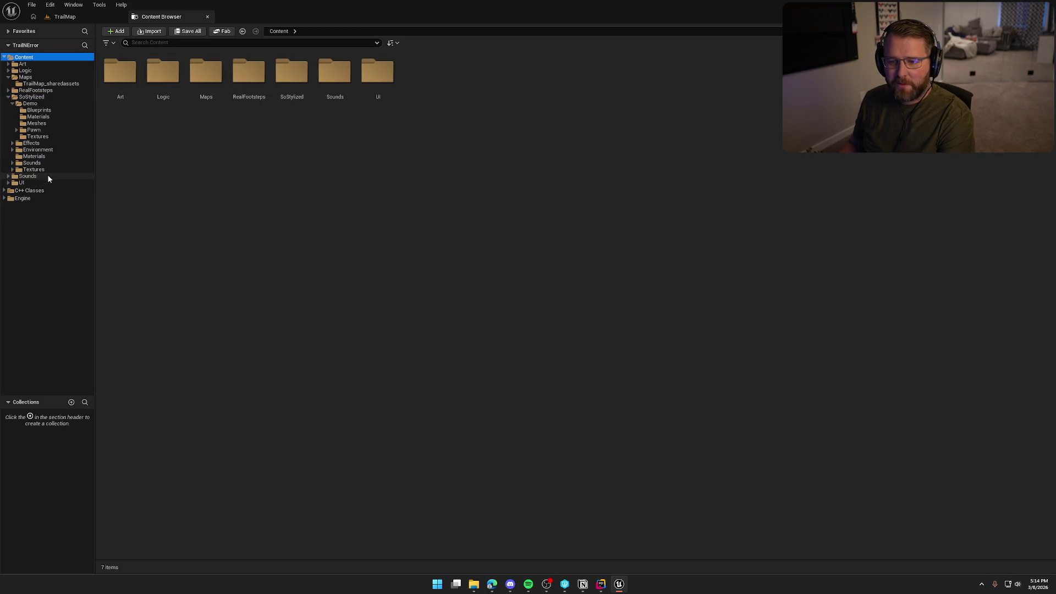
left_click(30, 104)
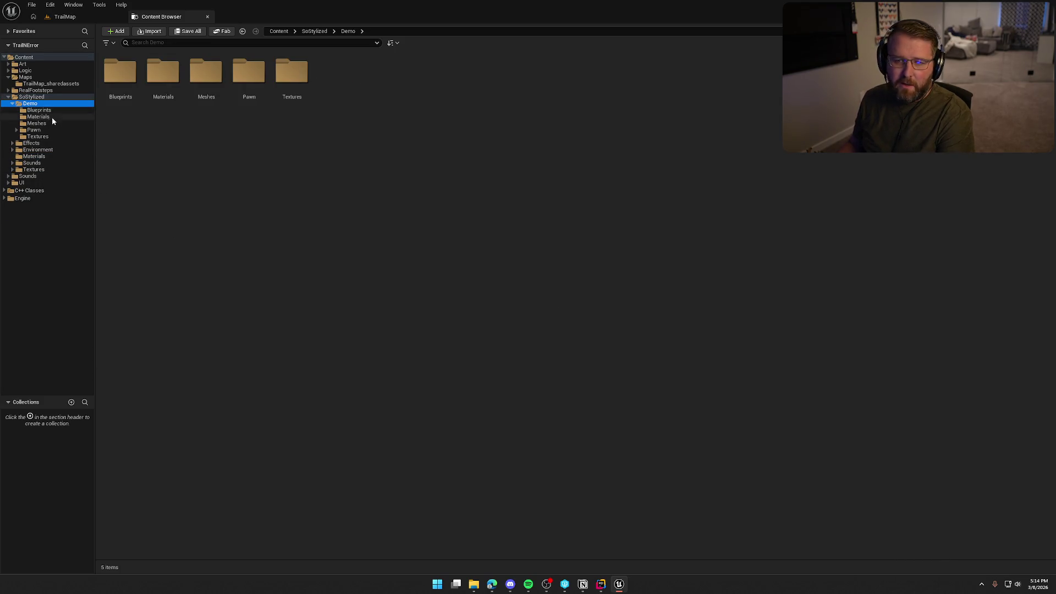
left_click(48, 130)
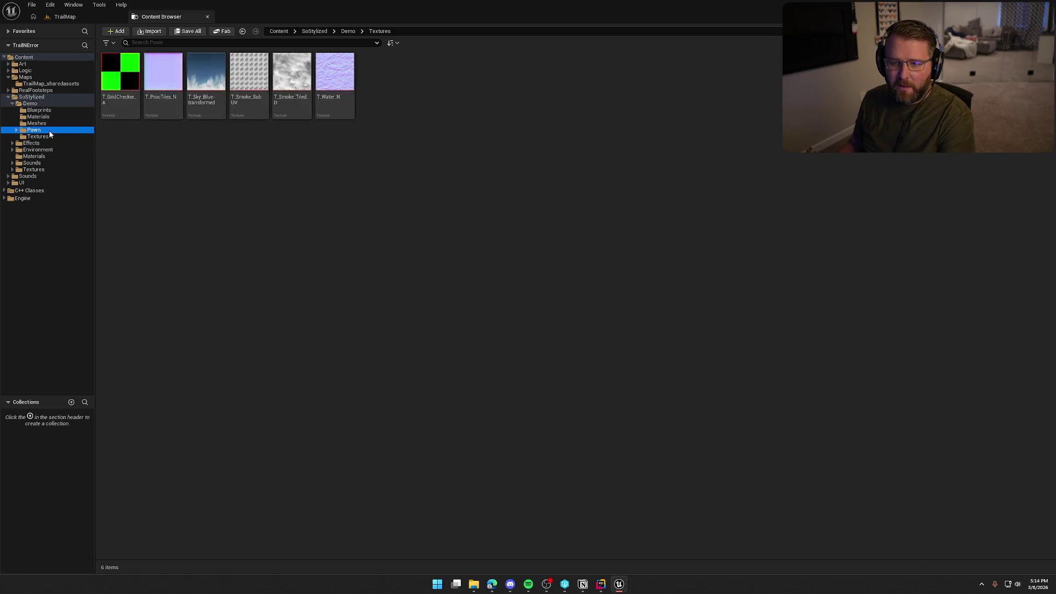
left_click(206, 101)
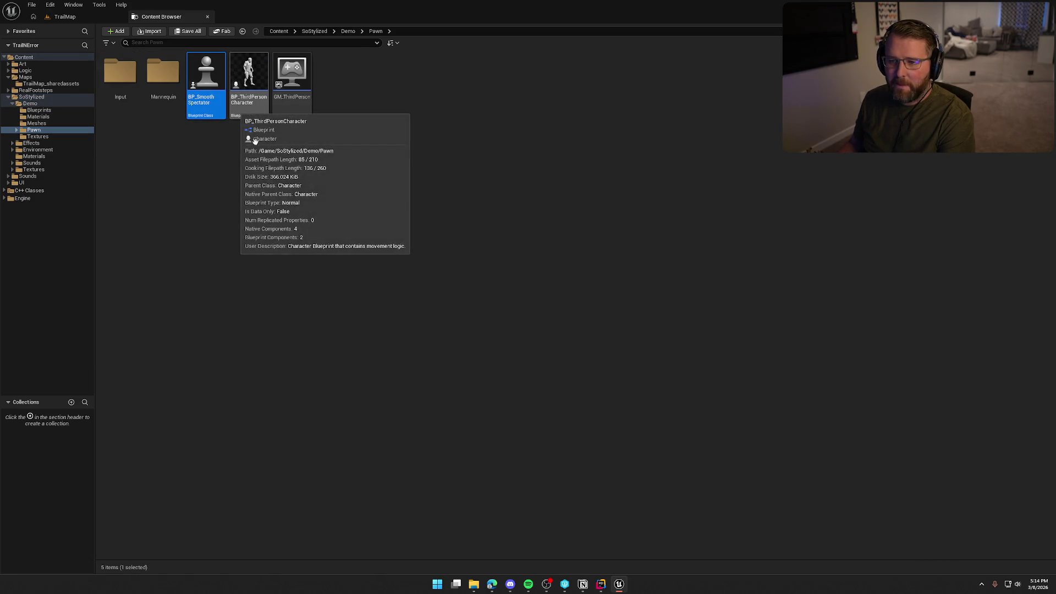
key("Delete")
left_click(471, 425)
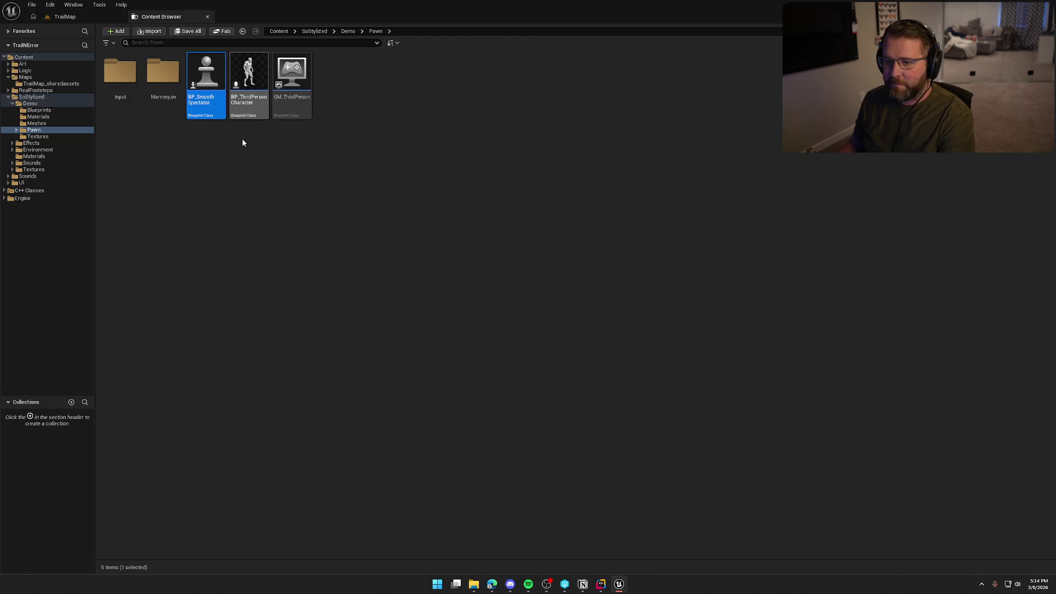
Attempt deleting BP_ThirdPersonCharacter, inspect its referencing backup map, and cancel.
left_click(217, 113)
key("Delete")
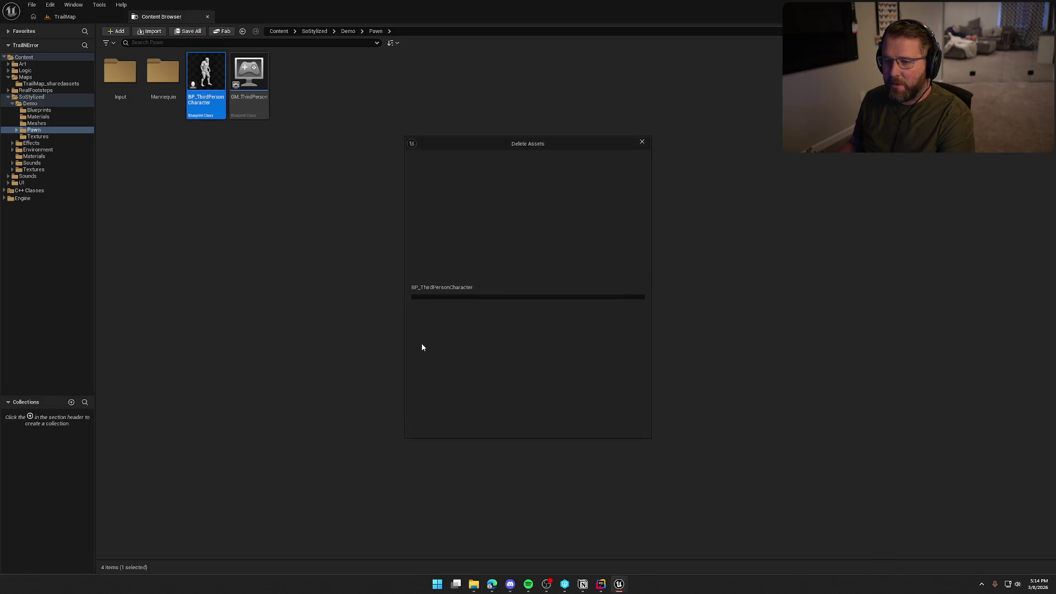
left_click(478, 425)
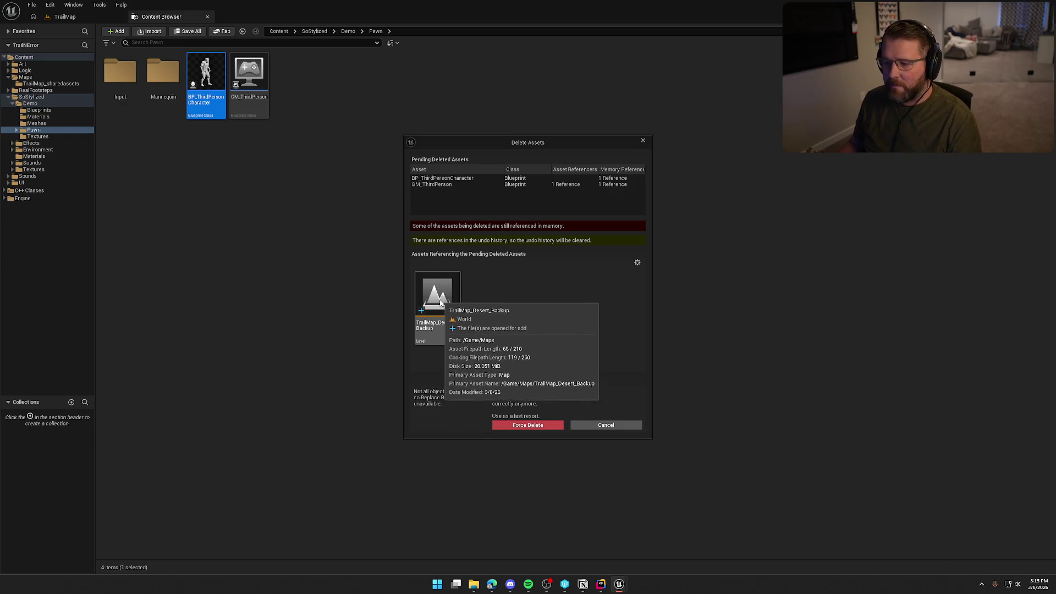
left_click(443, 329)
key("Escape")
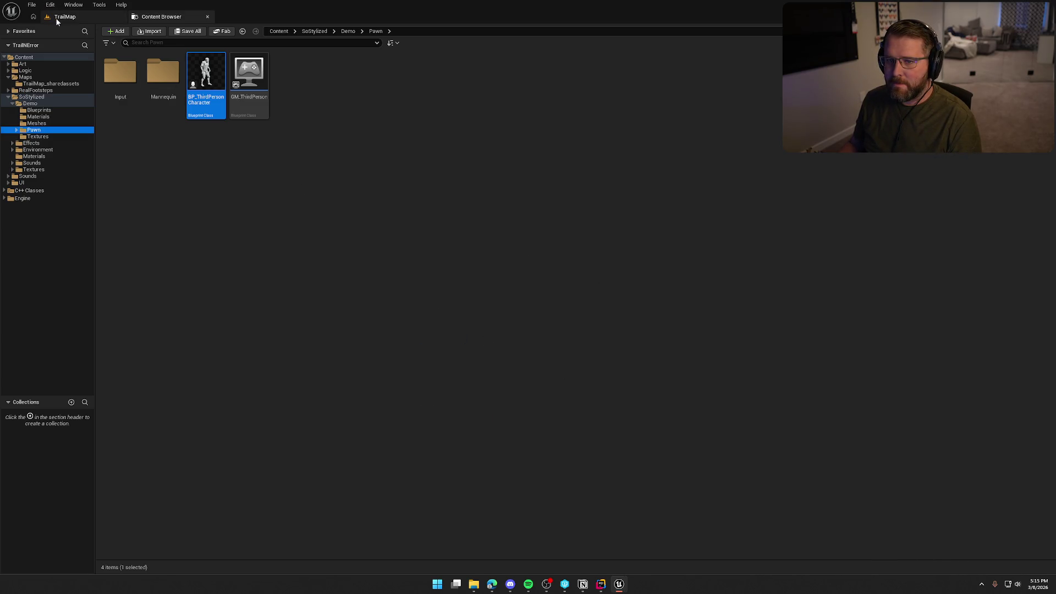
Set TrailMap_Desert_Backup's GameMode Override to None and save the level.
left_click(56, 18)
key("ctrl+space")
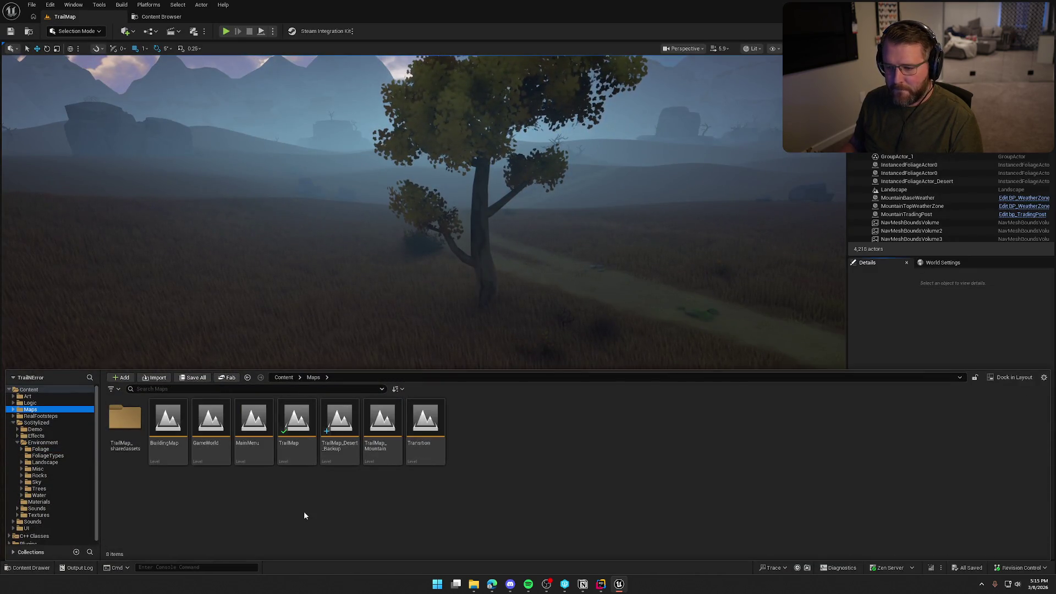
left_click(342, 456)
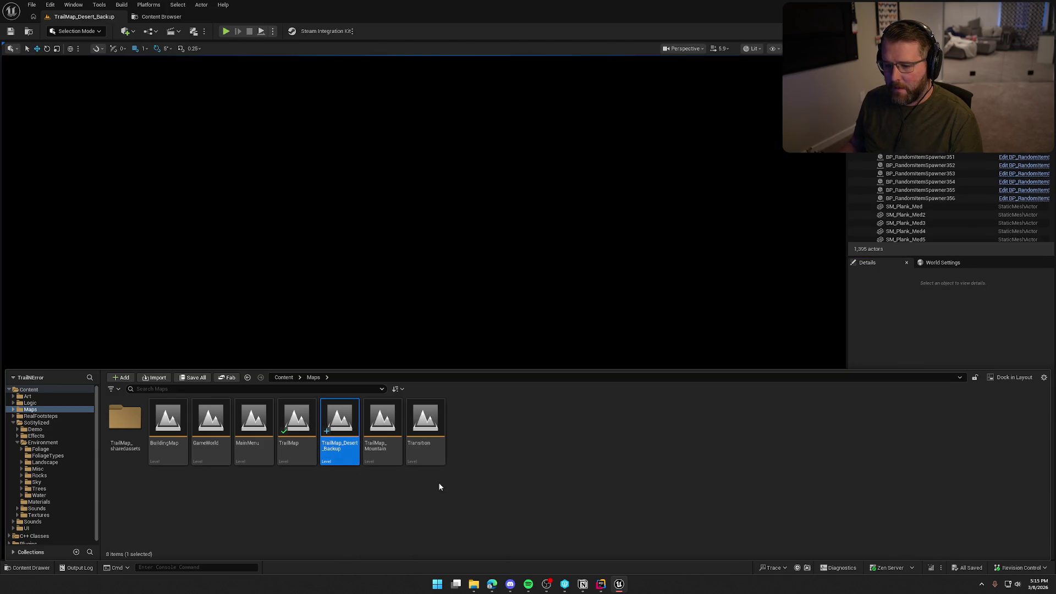
left_click(943, 262)
left_click(973, 300)
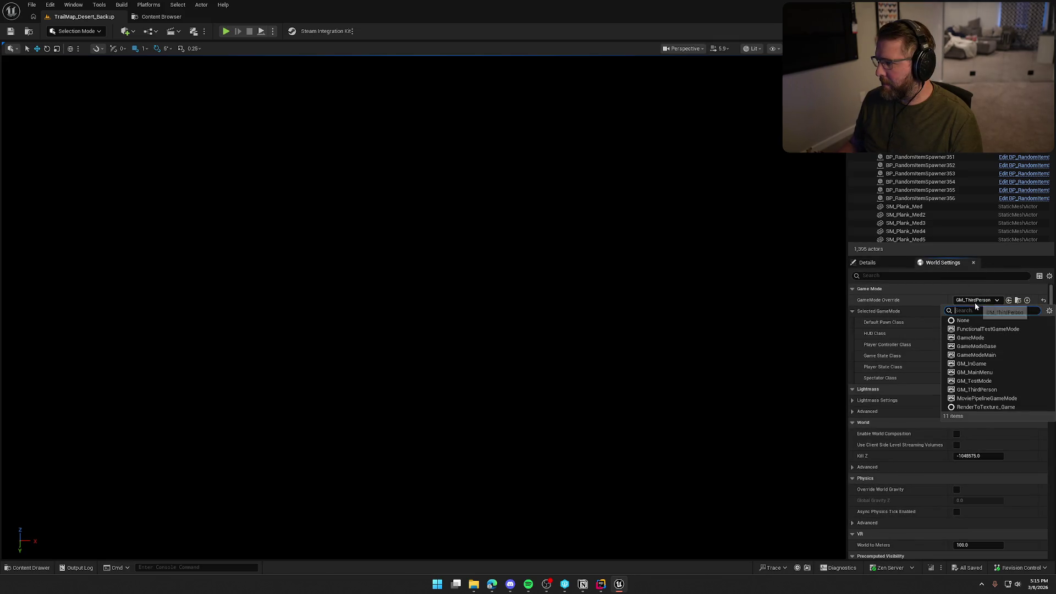
left_click(987, 321)
key("ctrl+s")
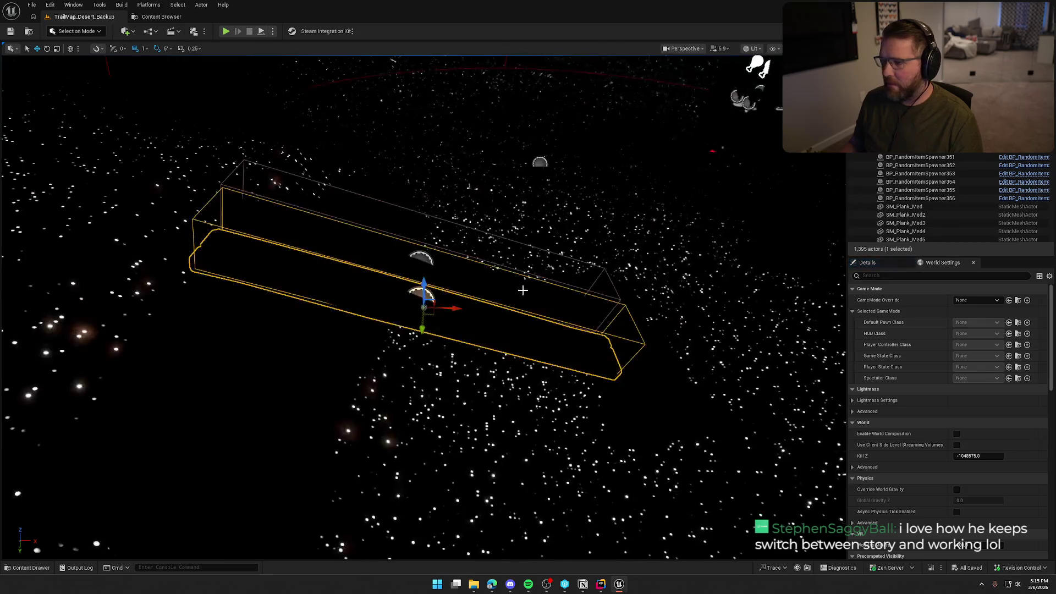
Reopen the TrailMap level from the Content Drawer.
left_click(516, 288)
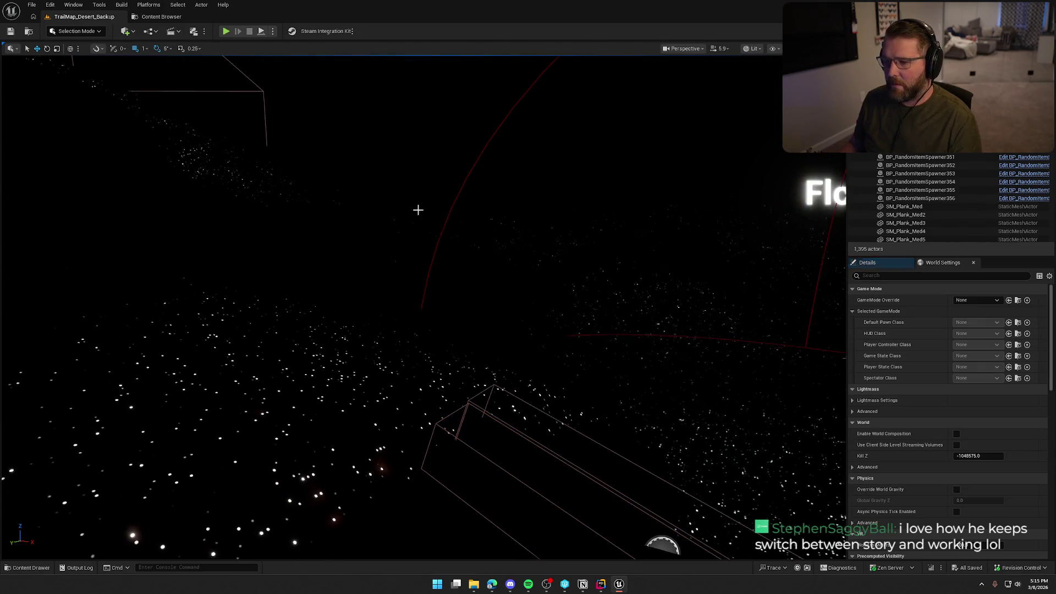
key("ctrl+space")
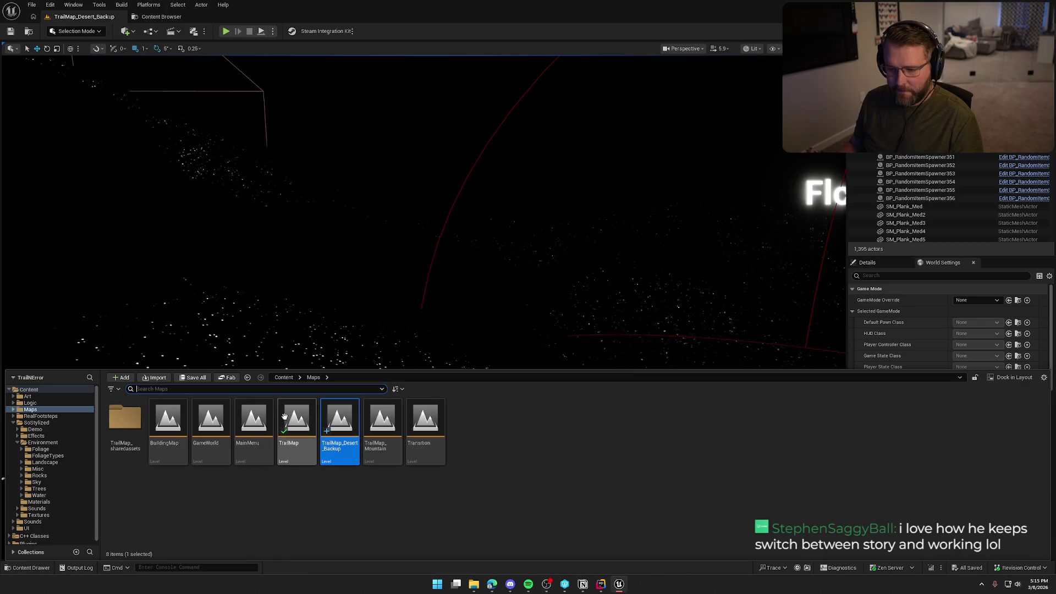
left_click(286, 415)
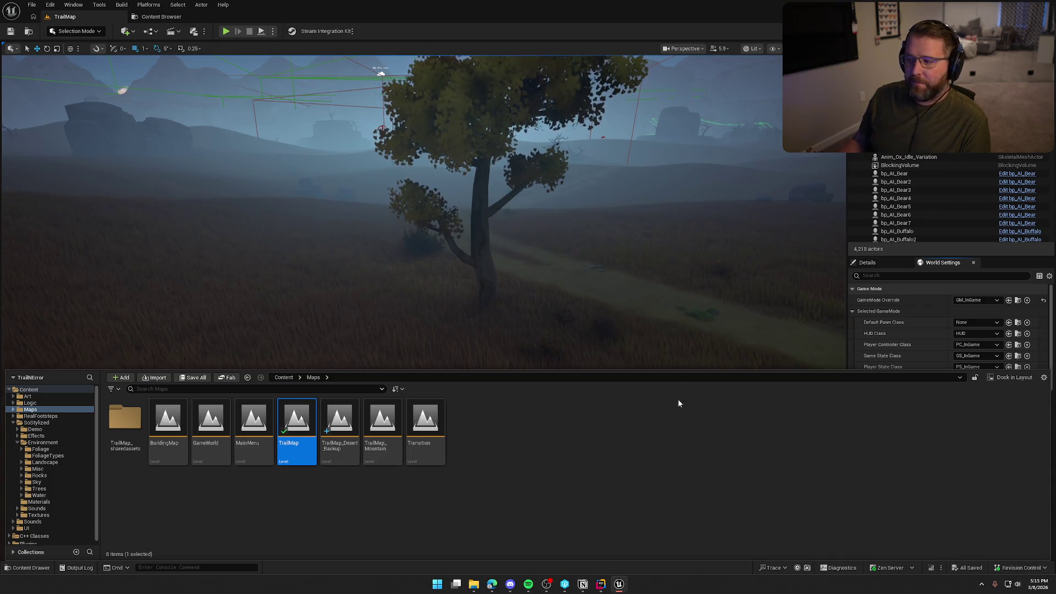
key("ctrl+space")
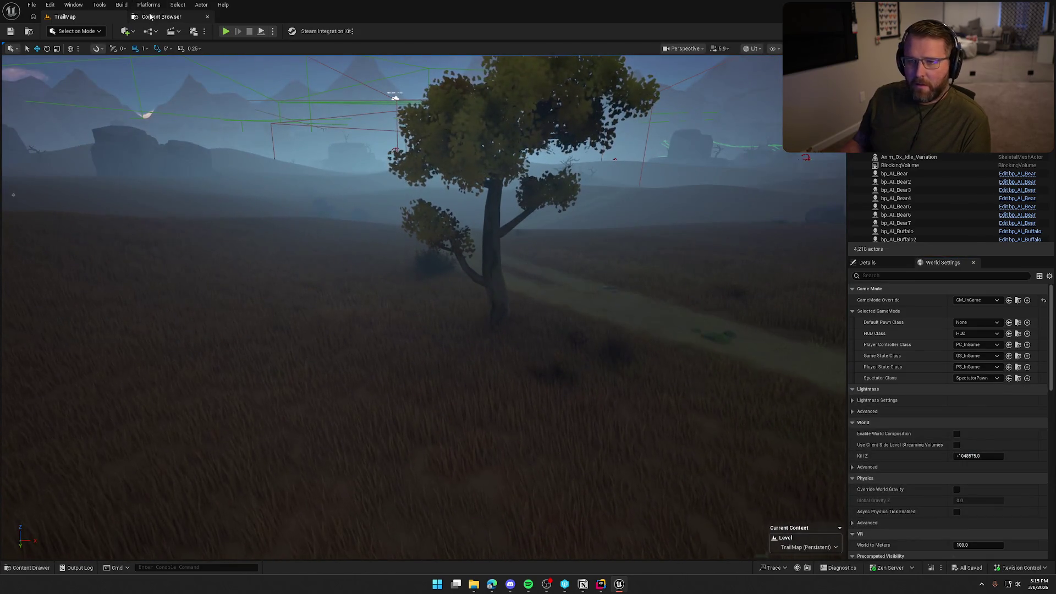
Force-delete BP_ThirdPersonCharacter and GM_ThirdPerson.
left_click(149, 17)
left_click(259, 104, "ctrl")
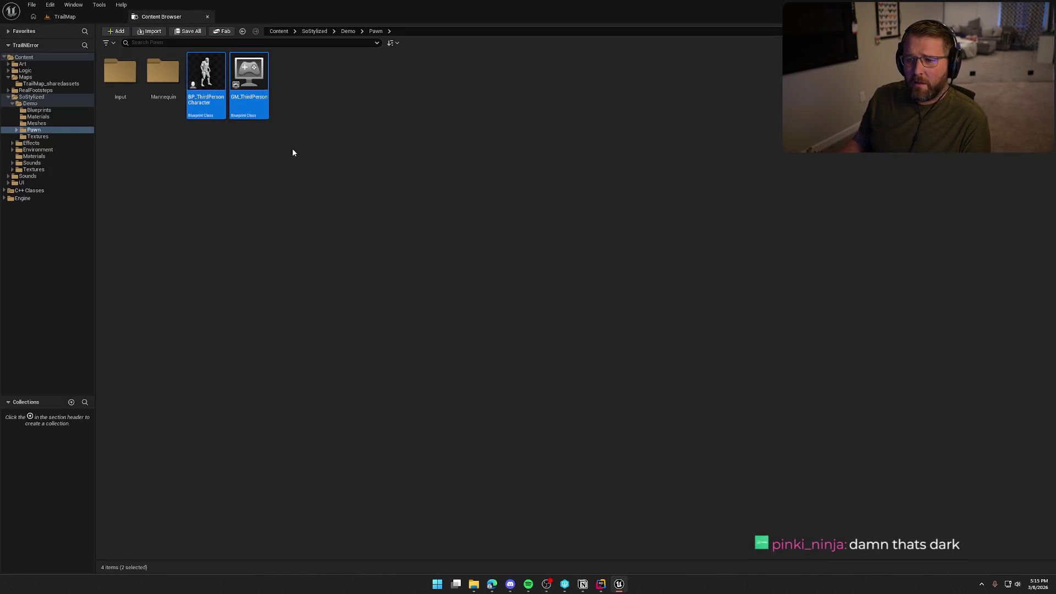
key("Delete")
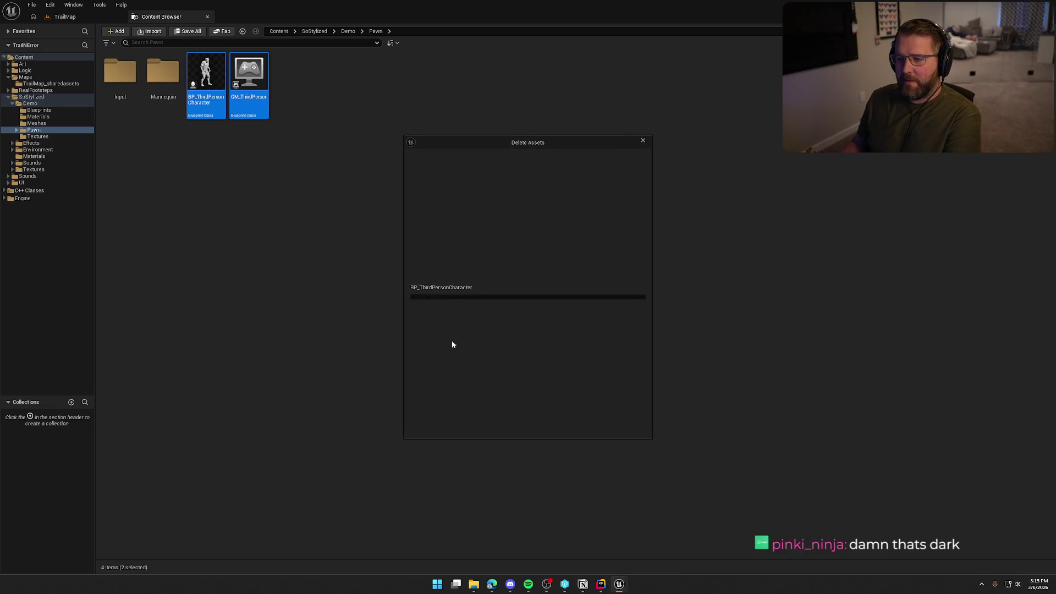
left_click(497, 427)
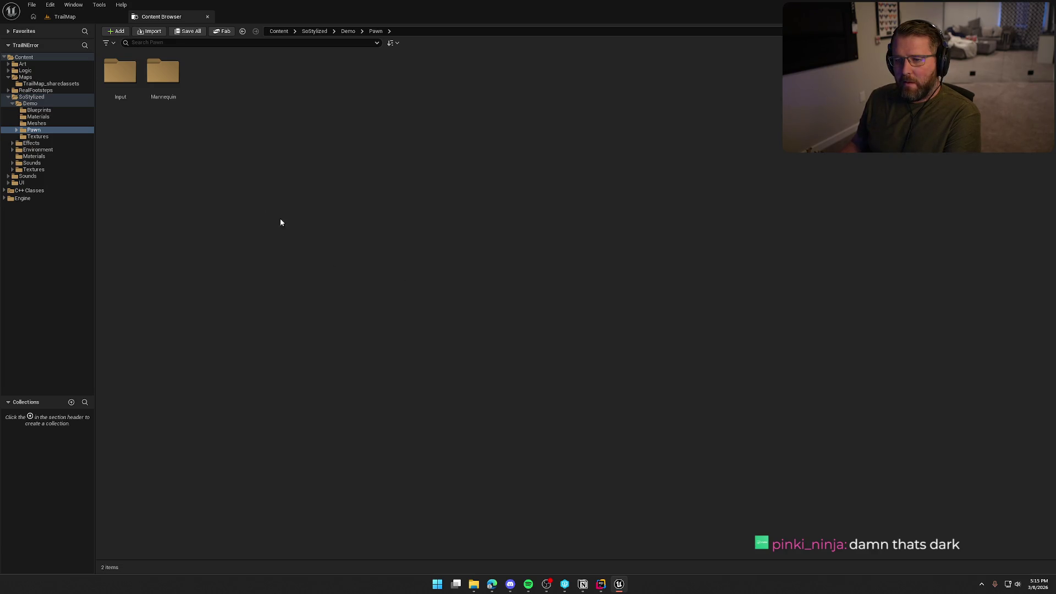
Try deleting the Mannequin folder, review ThirdPerson_AnimBP references, and open bp_NPC_Doctor.
left_click(163, 71)
key("Delete")
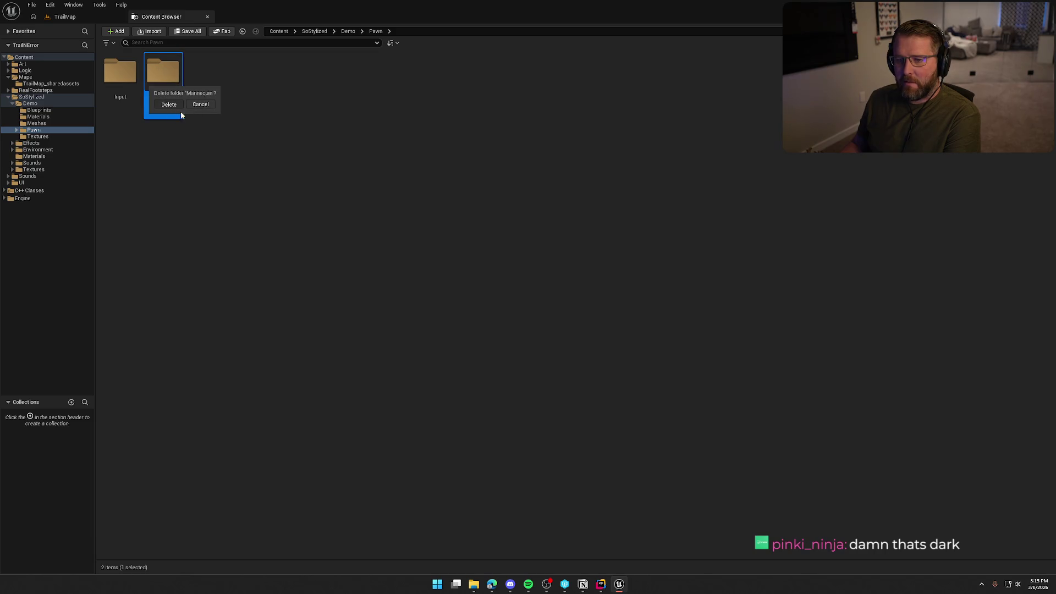
left_click(169, 104)
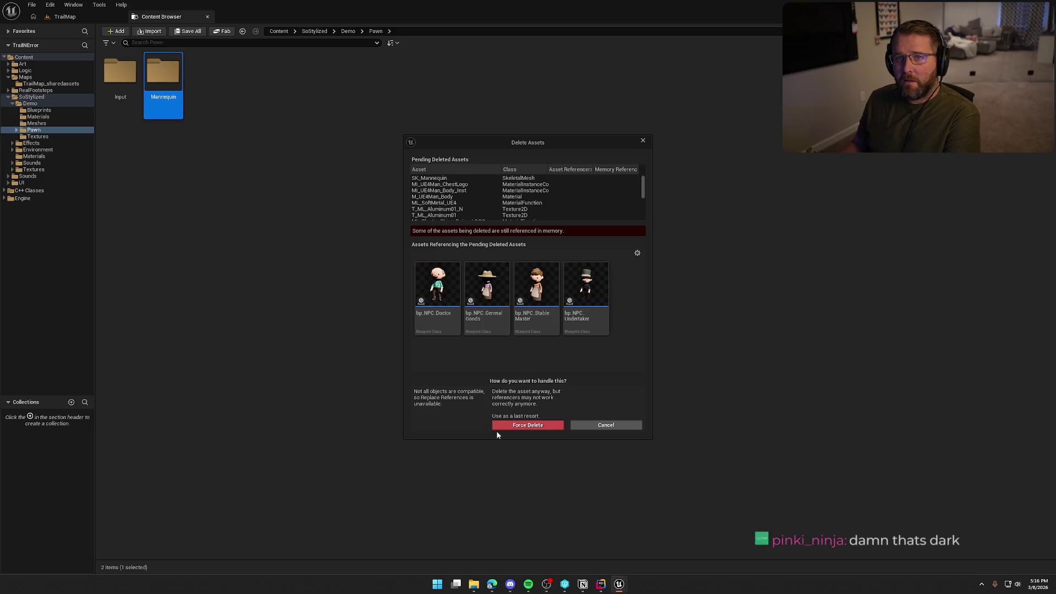
scroll(621, 193, "down", 5)
left_click(460, 192)
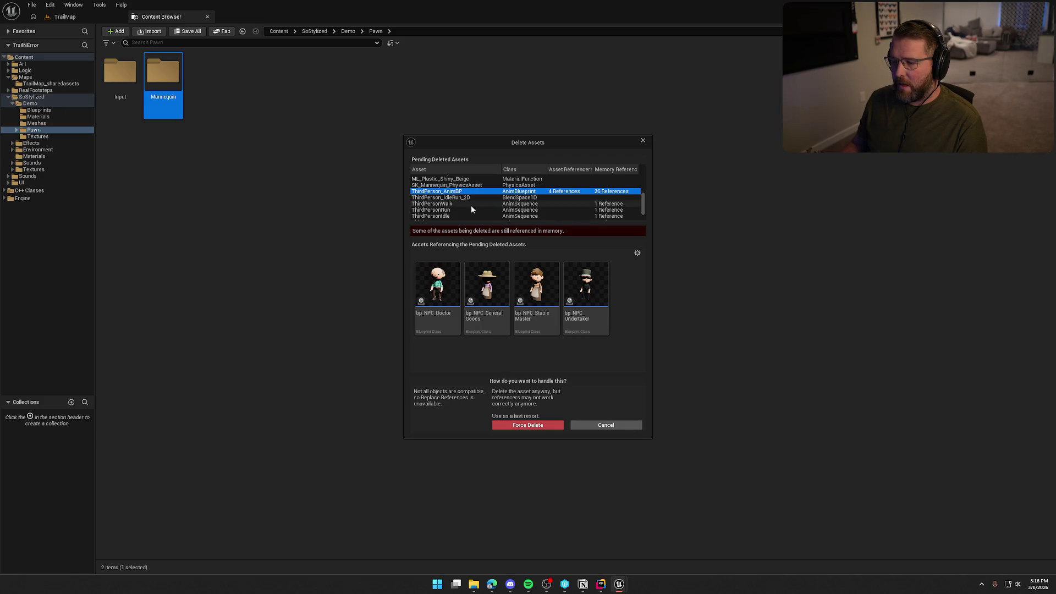
scroll(471, 207, "down", 2)
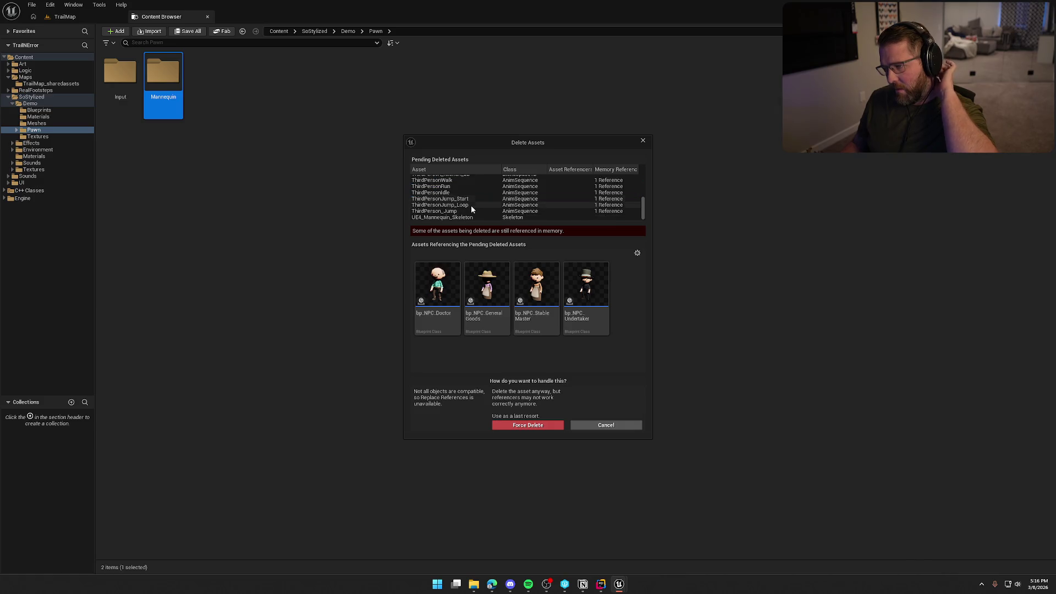
scroll(471, 209, "up", 3)
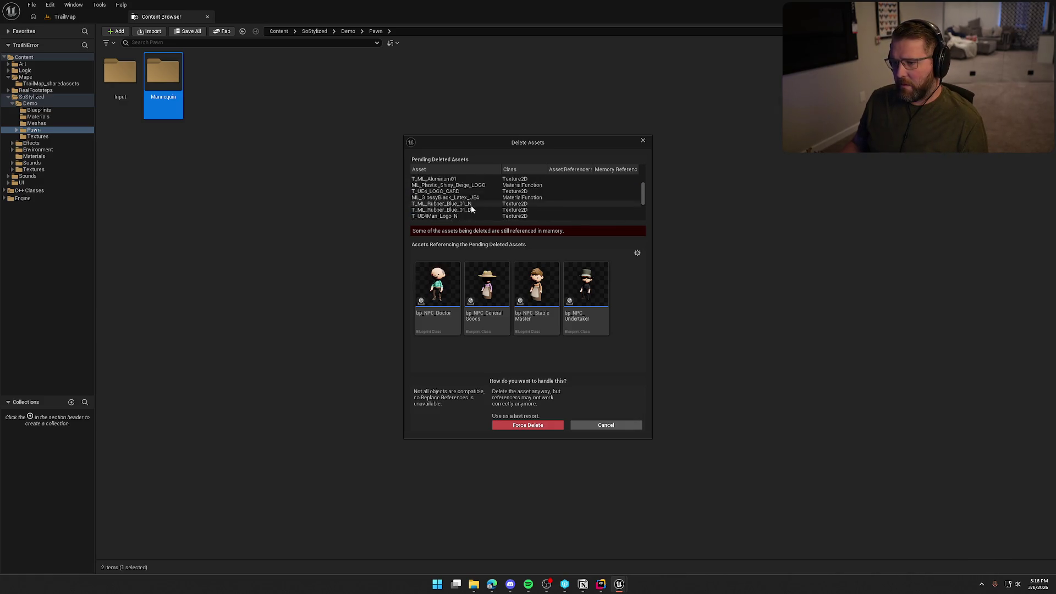
double_click(442, 299)
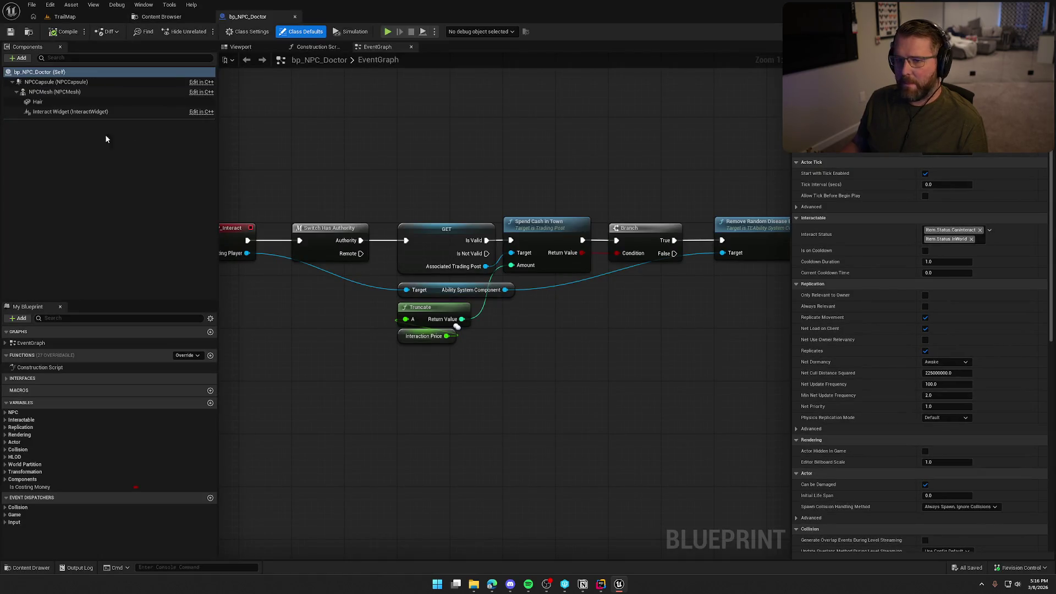
Inspect the NPCMesh, Hair and NPCCapsule components, then open bp_NPC_Master.
left_click(58, 92)
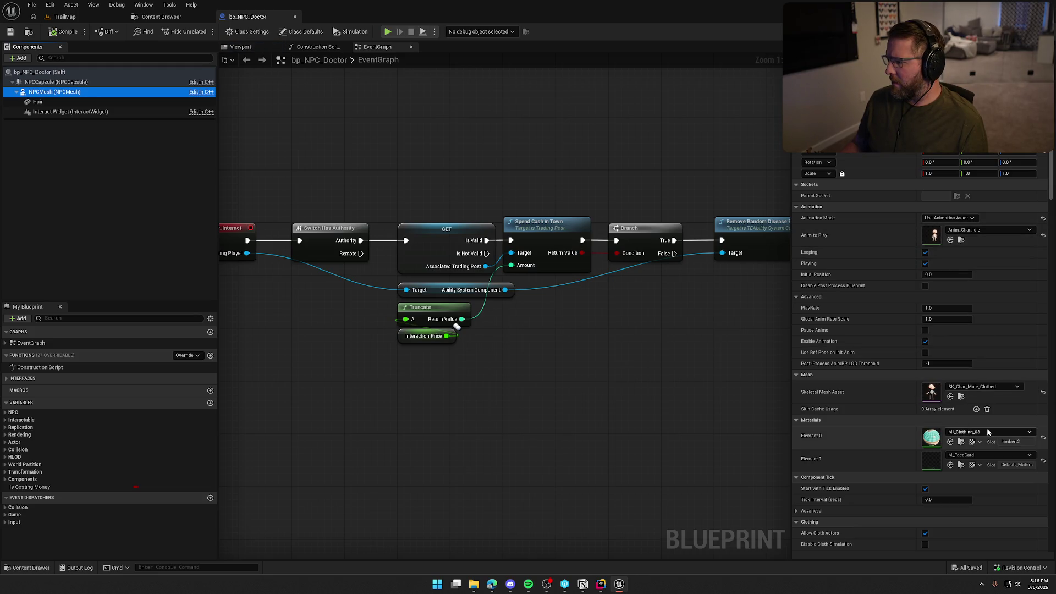
left_click(39, 102)
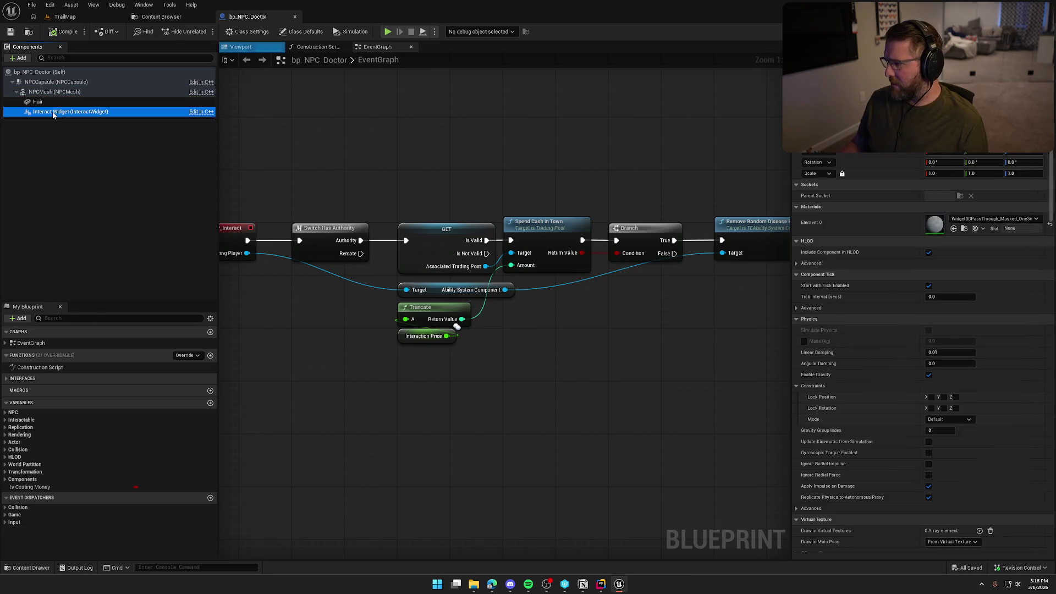
left_click(55, 92)
left_click(64, 83)
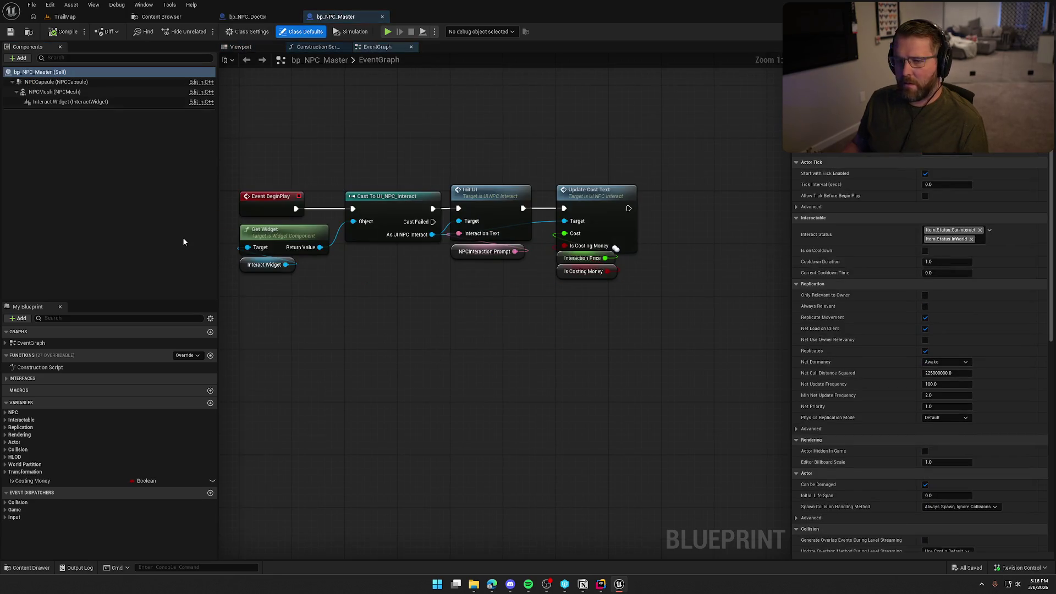
left_click(68, 93)
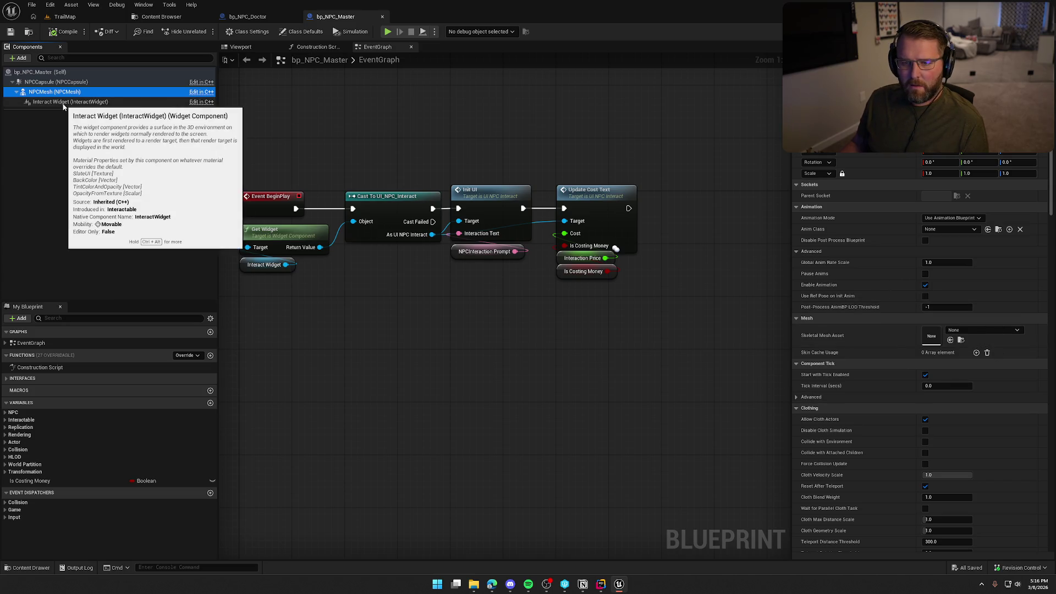
Close bp_NPC_Master, review the Doctor's Hair and NPCMesh collision settings, and close bp_NPC_Doctor.
middle_click(355, 17)
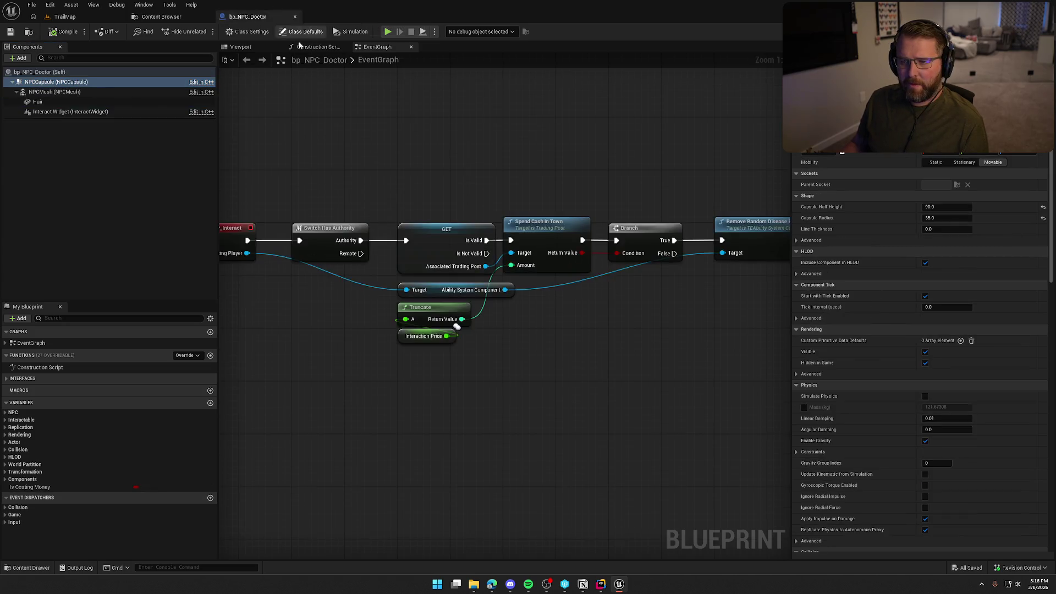
left_click(55, 102)
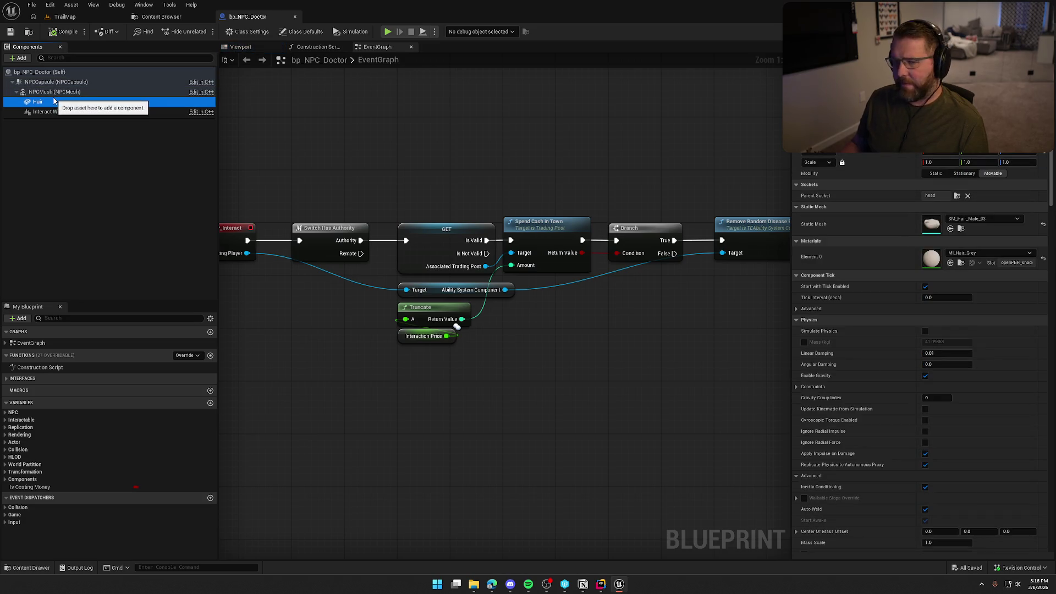
left_click(53, 92)
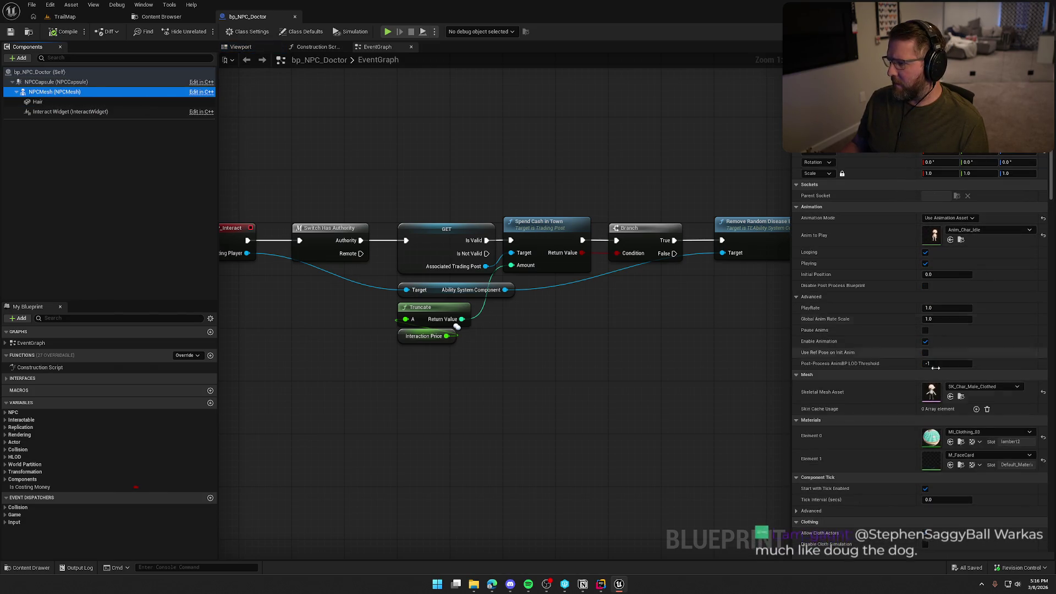
scroll(887, 489, "down", 10)
scroll(886, 490, "down", 10)
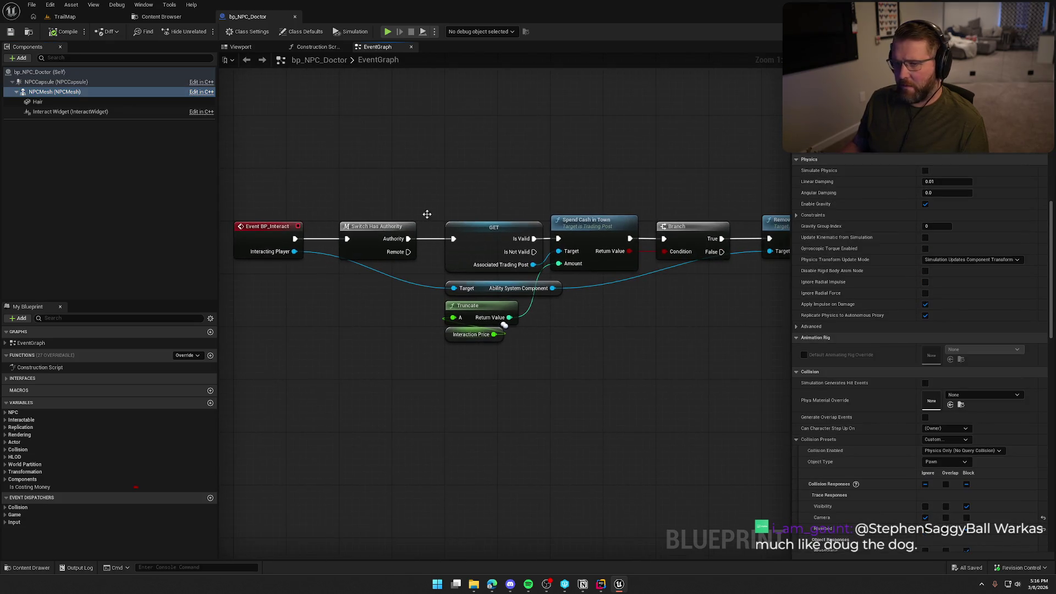
left_click(295, 16)
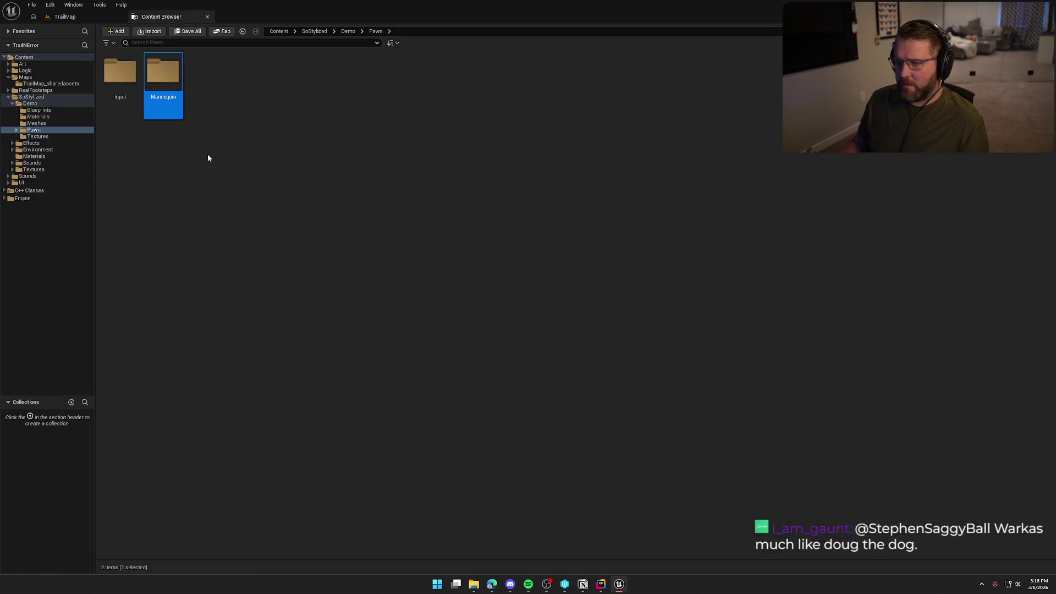
Navigate to Demo > Pawn and delete the Mannequin folder, confirming the prompt.
double_click(162, 72)
left_click(30, 103)
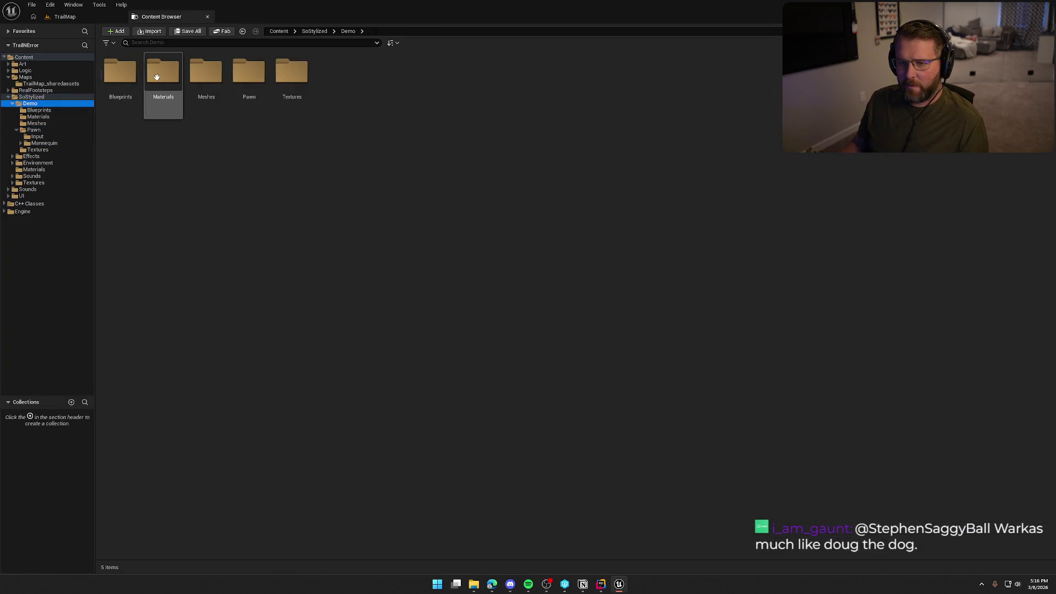
double_click(249, 76)
left_click(164, 76)
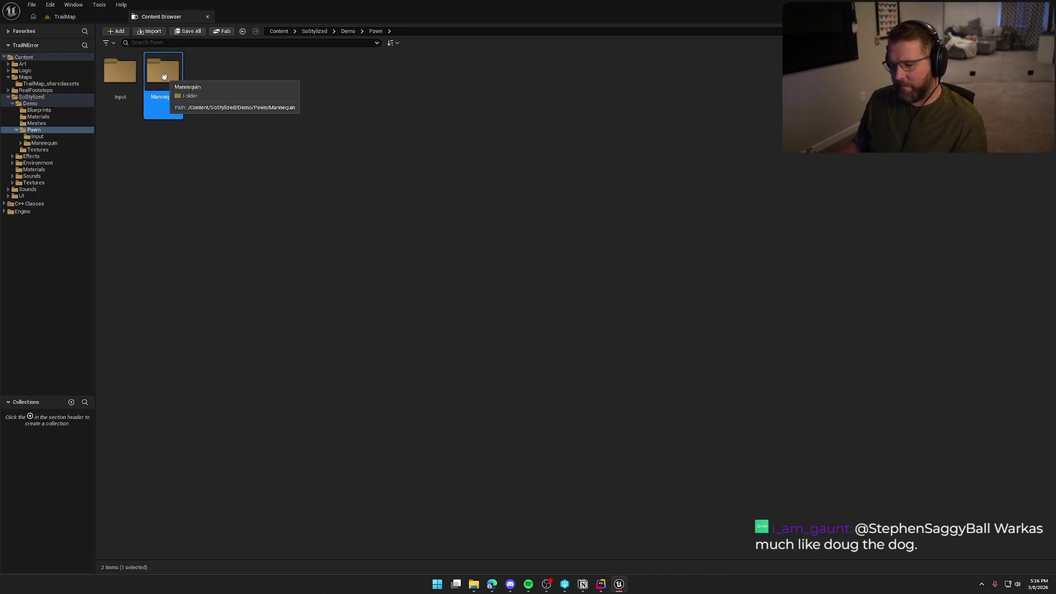
key("Delete")
key("Return")
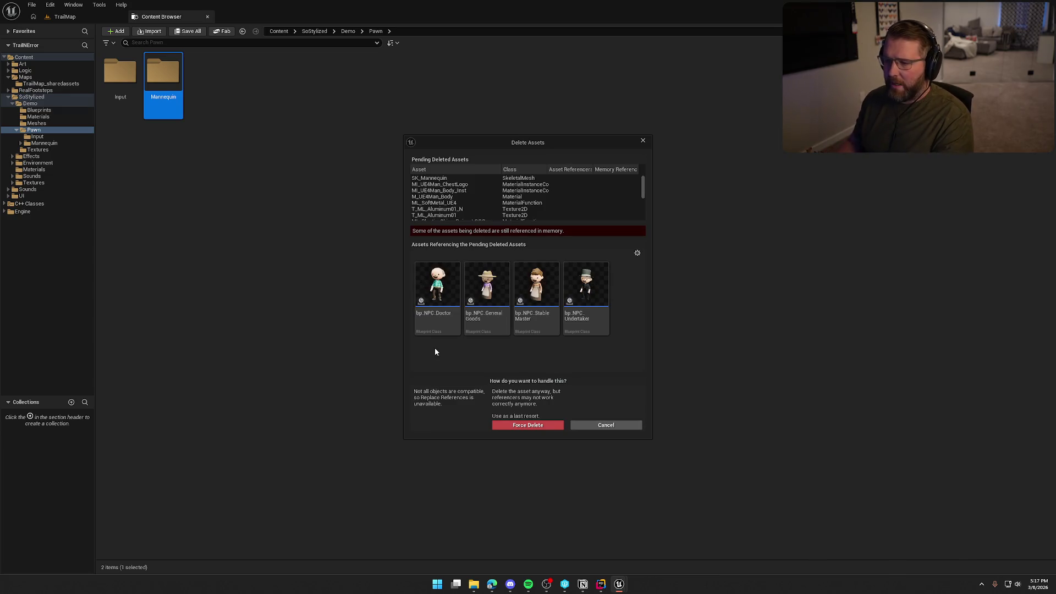
Review the four NPC blueprints referencing Mannequin assets in the pending-delete list, then cancel the deletion.
scroll(560, 206, "down", 5)
left_click(611, 204)
scroll(614, 206, "down", 2)
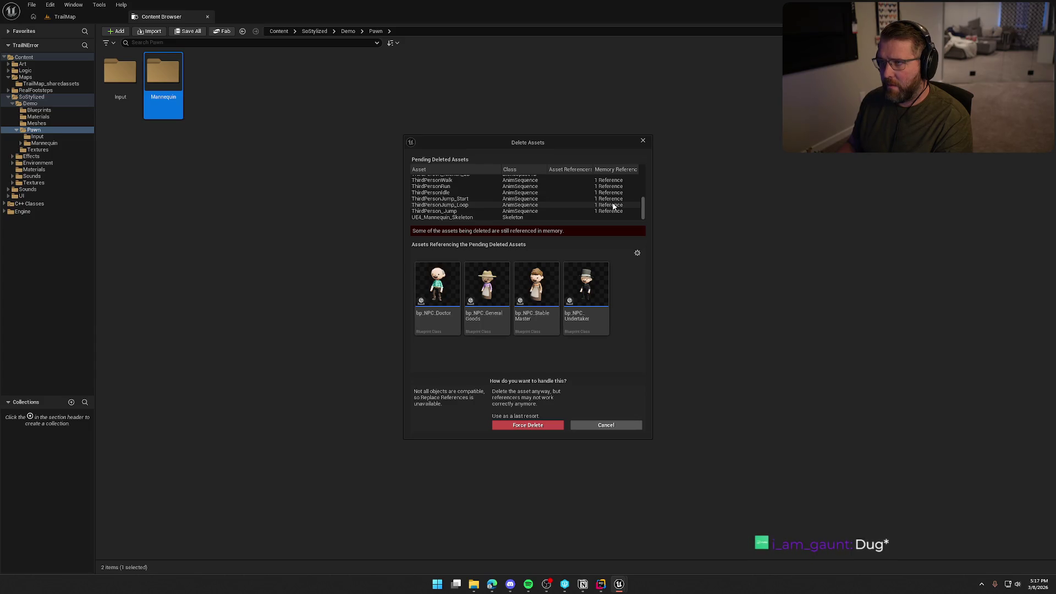
scroll(614, 207, "up", 8)
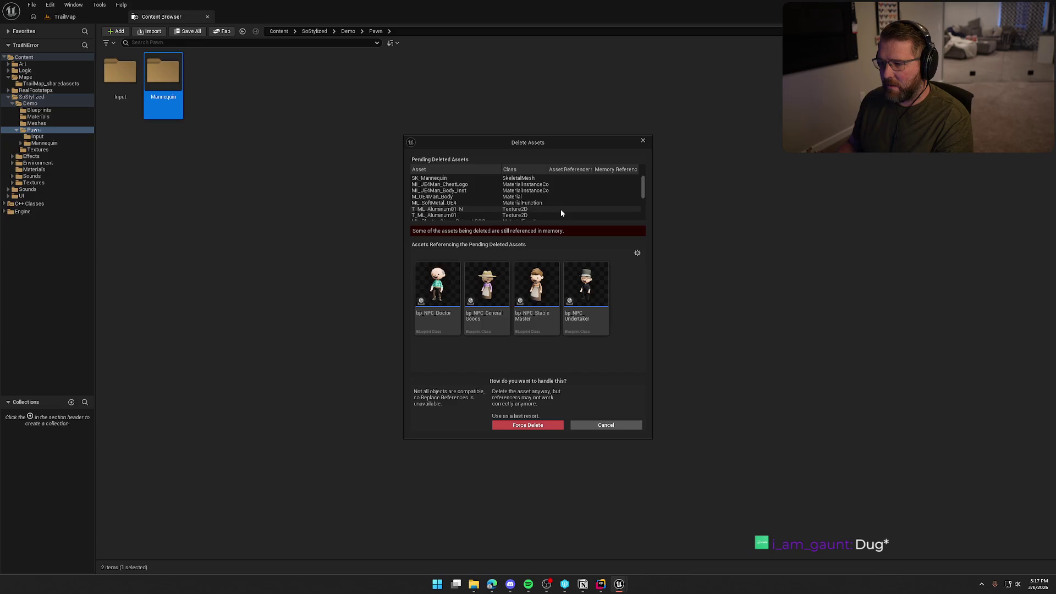
scroll(561, 212, "down", 8)
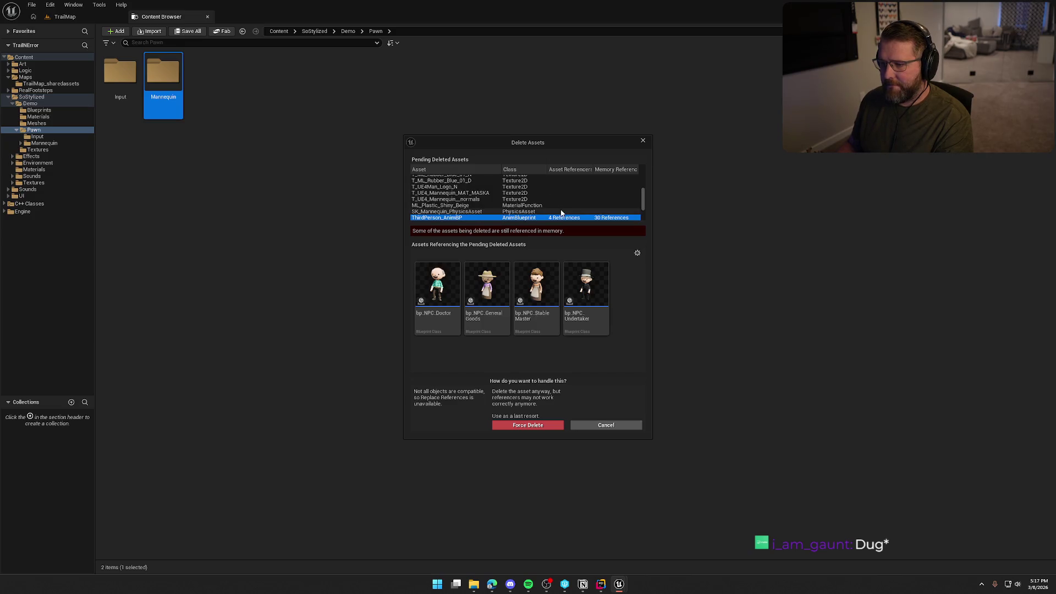
scroll(561, 213, "down", 1)
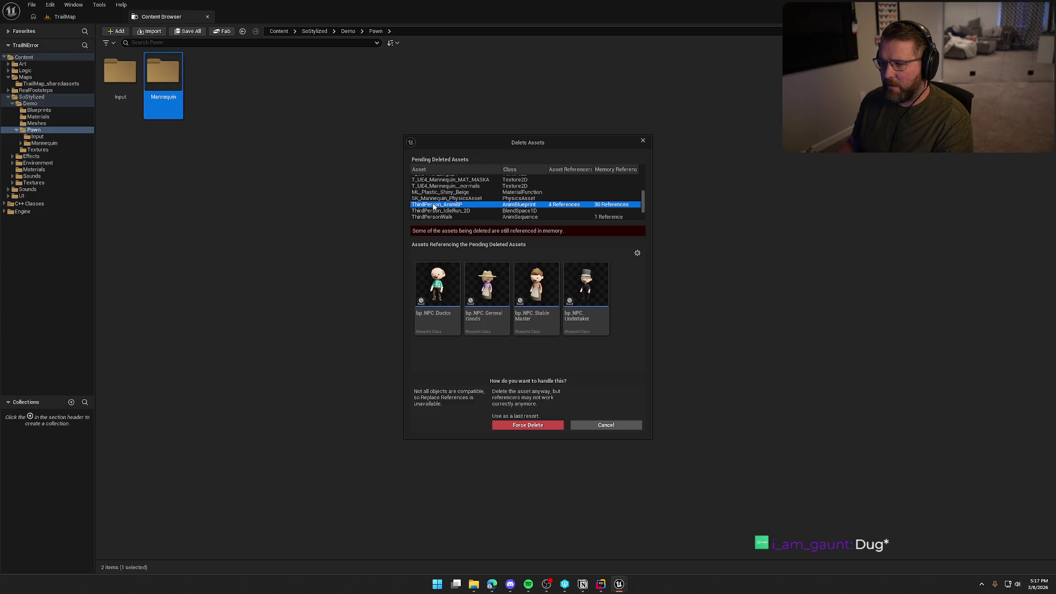
left_click(606, 425)
Request deletion of the Mannequin Character folder and confirm it.
double_click(163, 77)
left_click(183, 92)
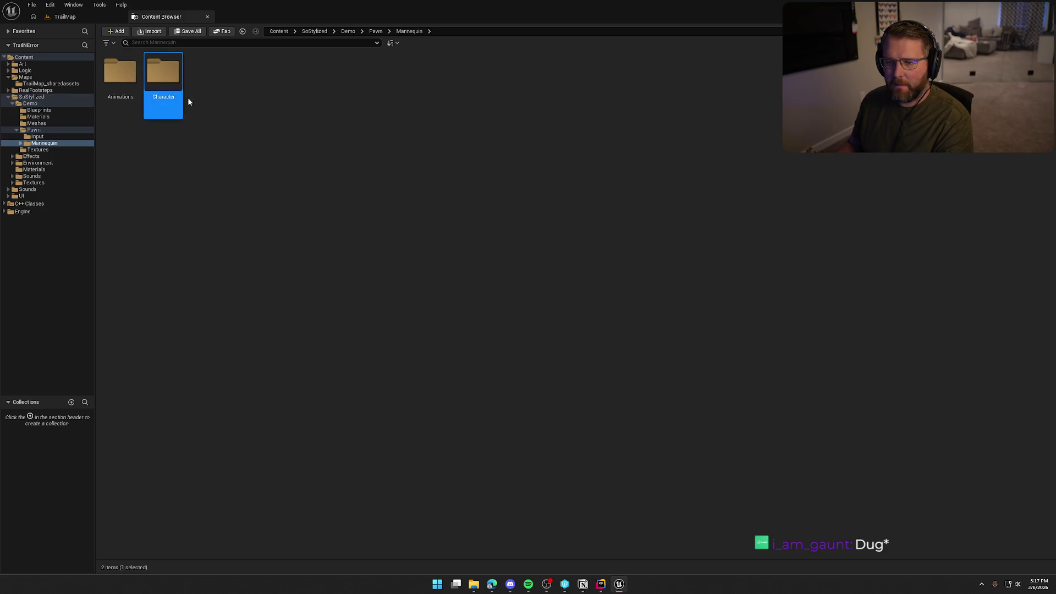
key("Delete")
left_click(270, 154)
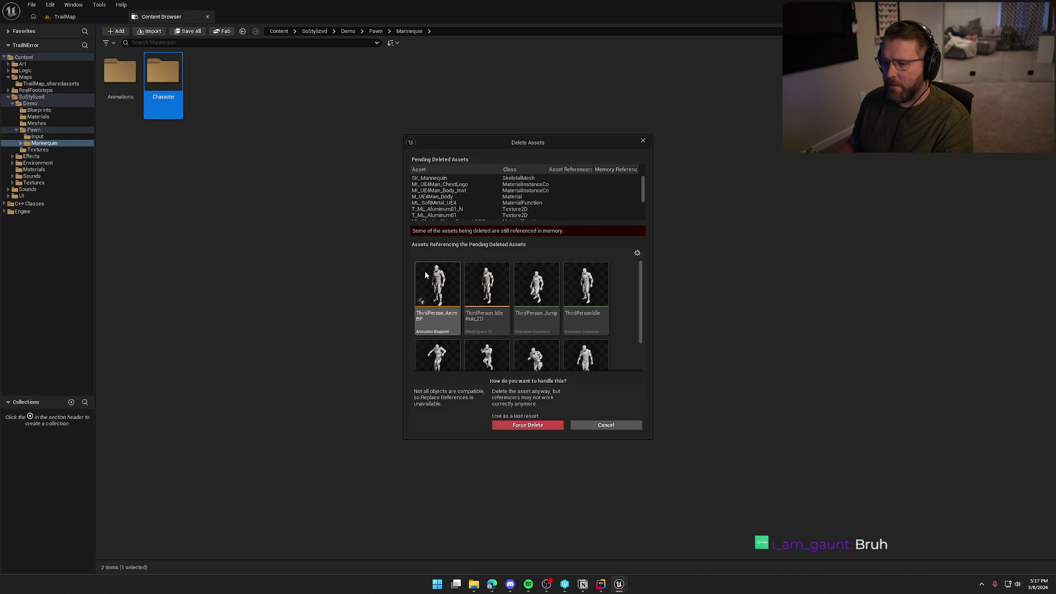
Inspect ThirdPerson_AnimBP among the referencing assets, then cancel deleting the Character folder.
left_click(435, 280)
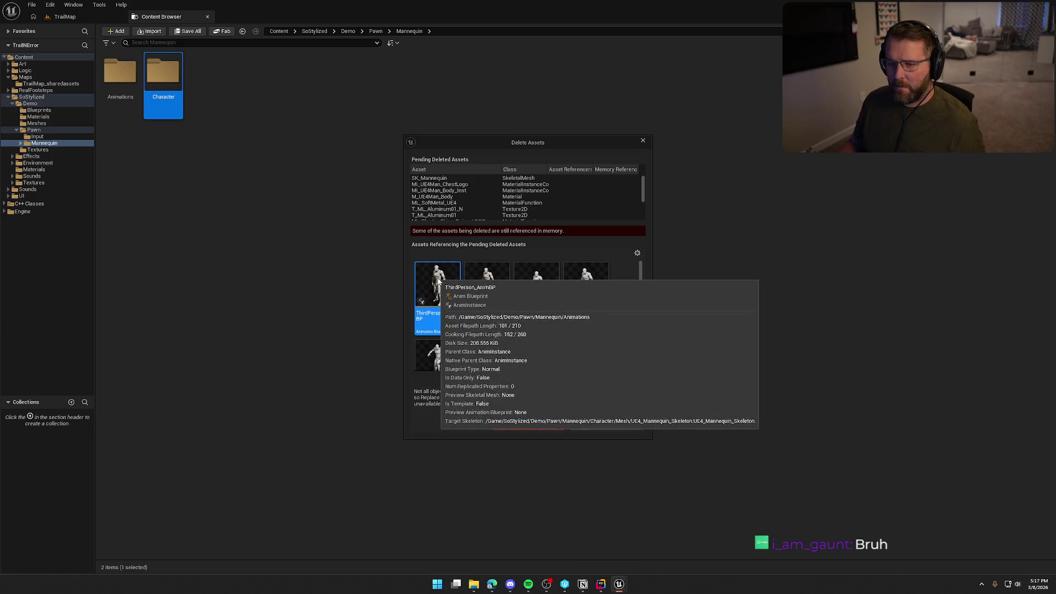
right_click(435, 292)
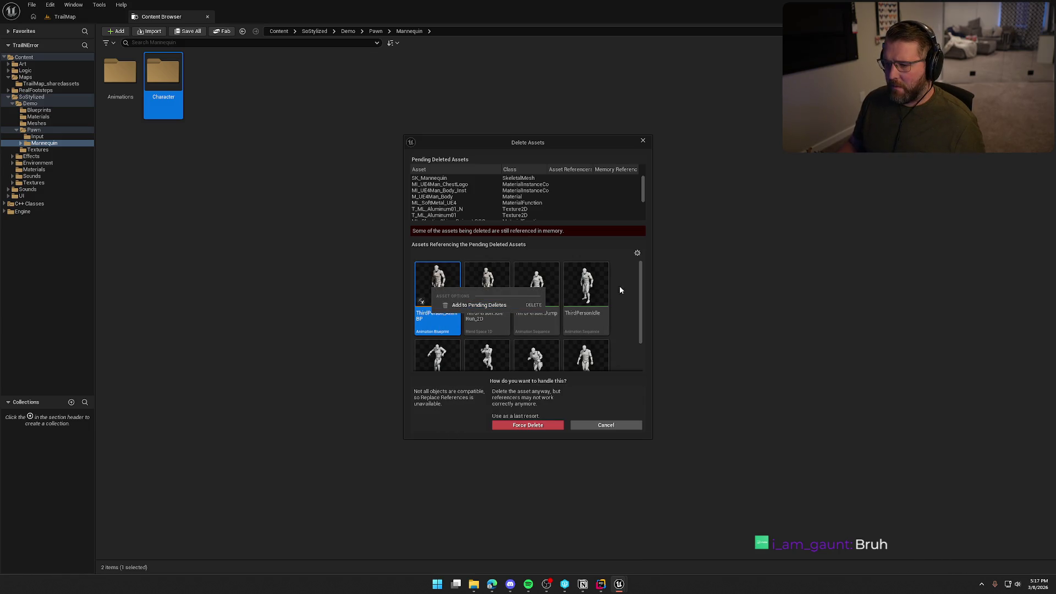
left_click_drag(646, 307, 642, 359)
scroll(642, 358, "up", 3)
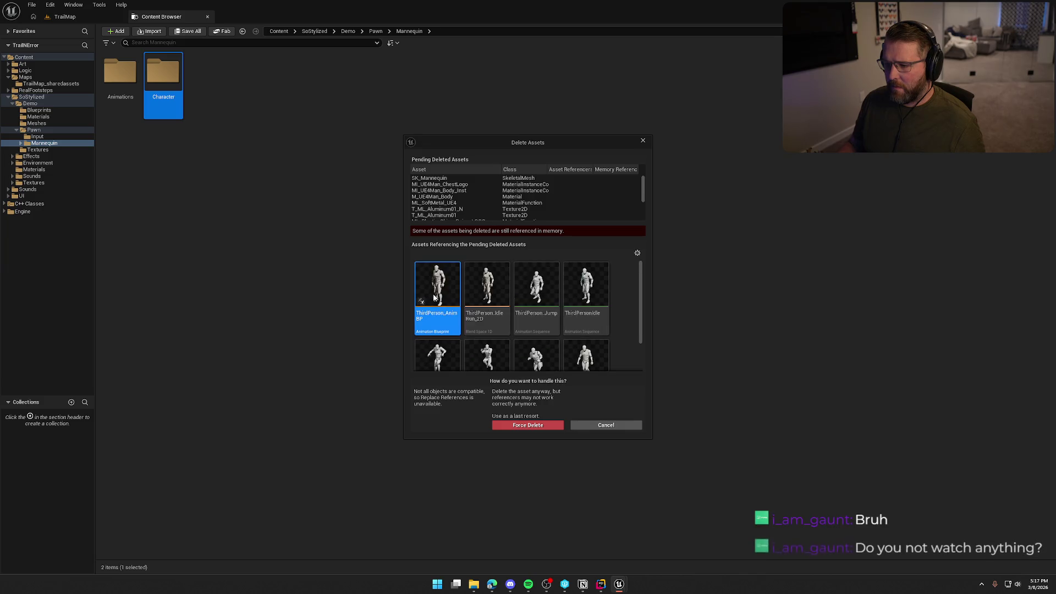
scroll(451, 204, "down", 5)
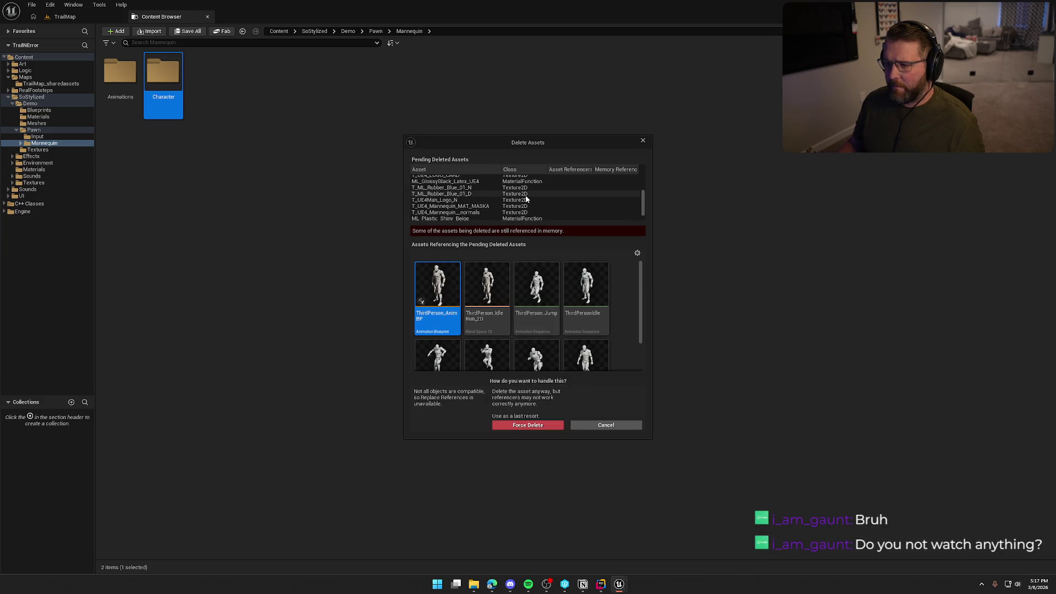
left_click(177, 130)
left_click(607, 425)
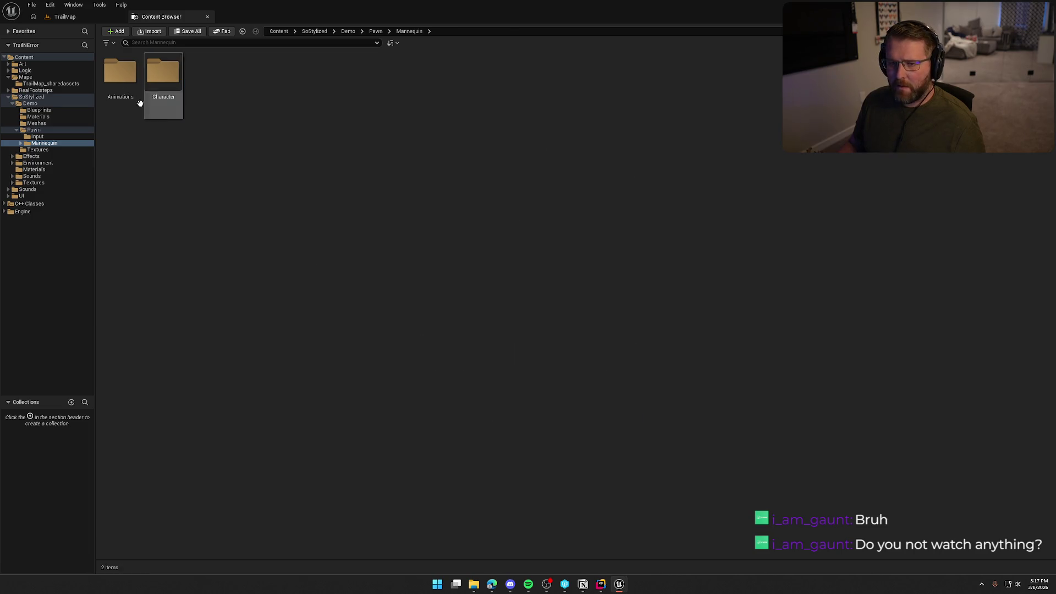
double_click(120, 77)
Open ThirdPerson_AnimBP, browse its EventGraph update-animation logic, then close the blueprint.
left_click(170, 113)
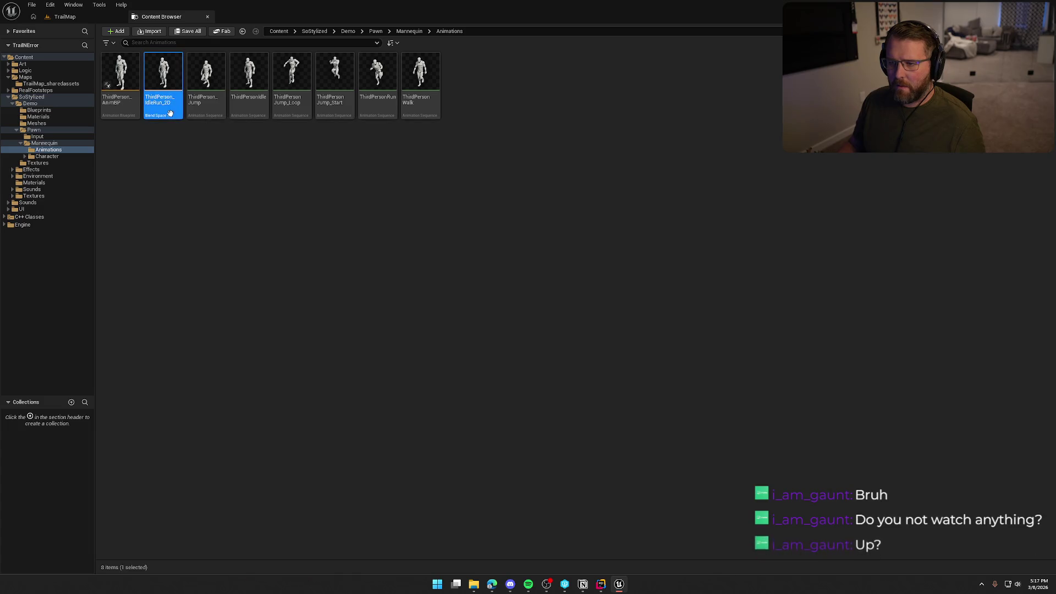
left_click(128, 108)
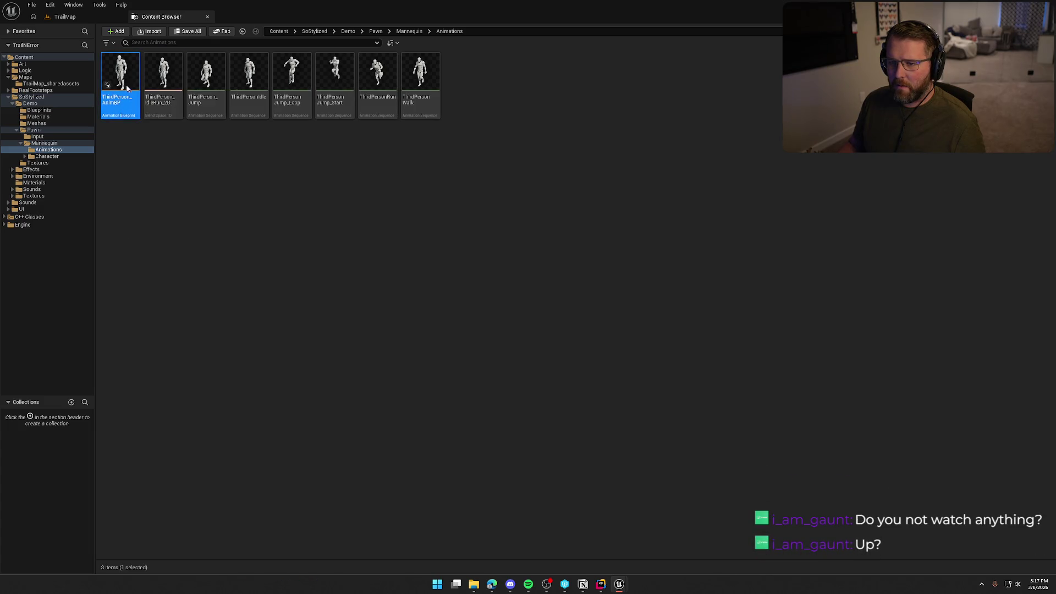
double_click(108, 85)
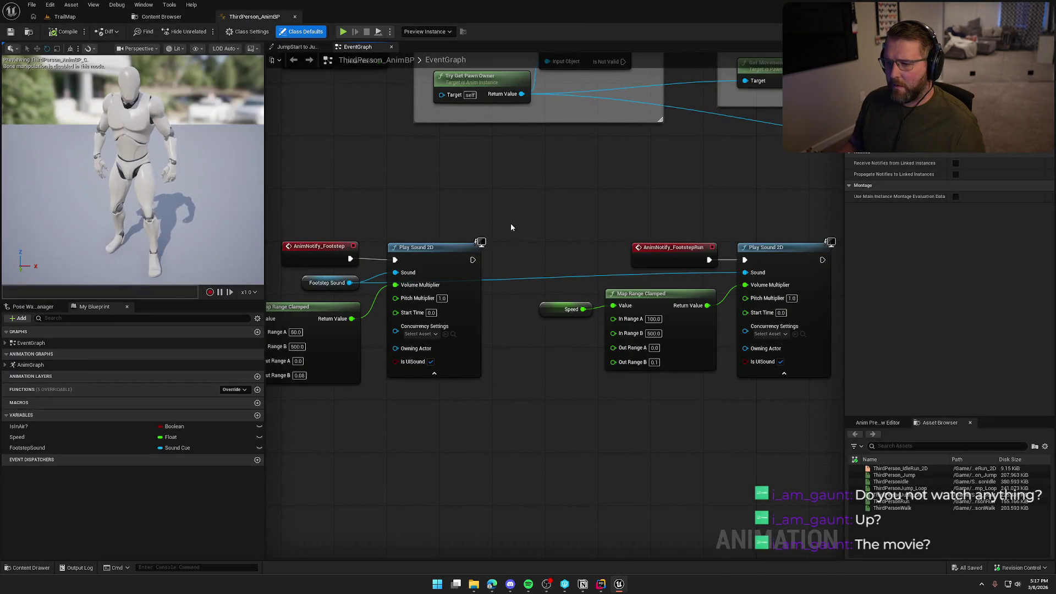
scroll(510, 222, "down", 2)
mouse_move(535, 306)
left_mouse_down()
mouse_move(536, 337)
mouse_move(635, 238)
mouse_move(467, 273)
mouse_move(367, 275)
mouse_move(355, 262)
mouse_move(599, 146)
mouse_move(322, 374)
mouse_move(333, 343)
mouse_move(242, 353)
left_mouse_up()
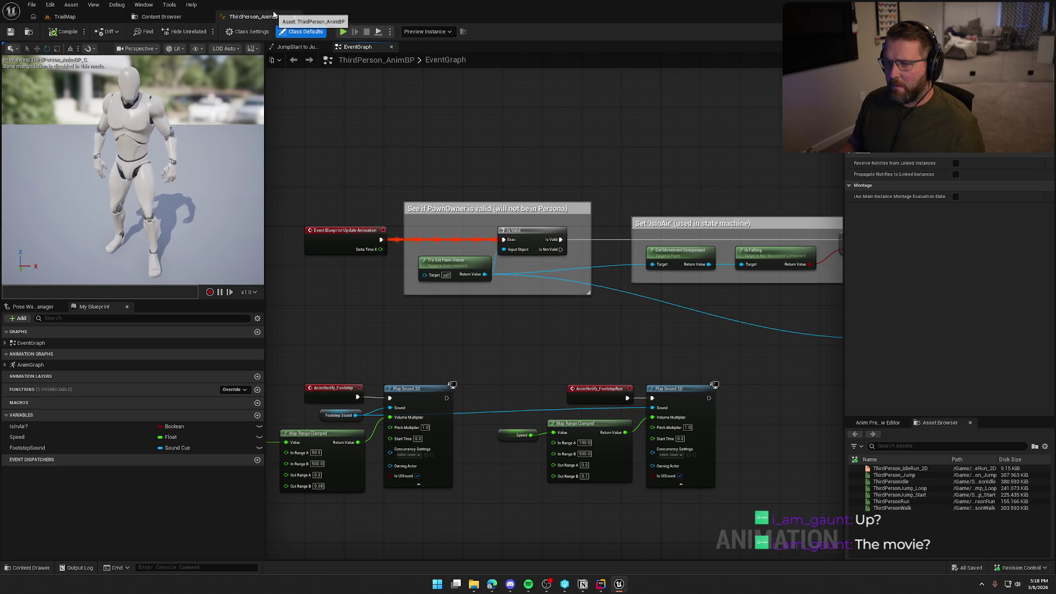
left_click(294, 17)
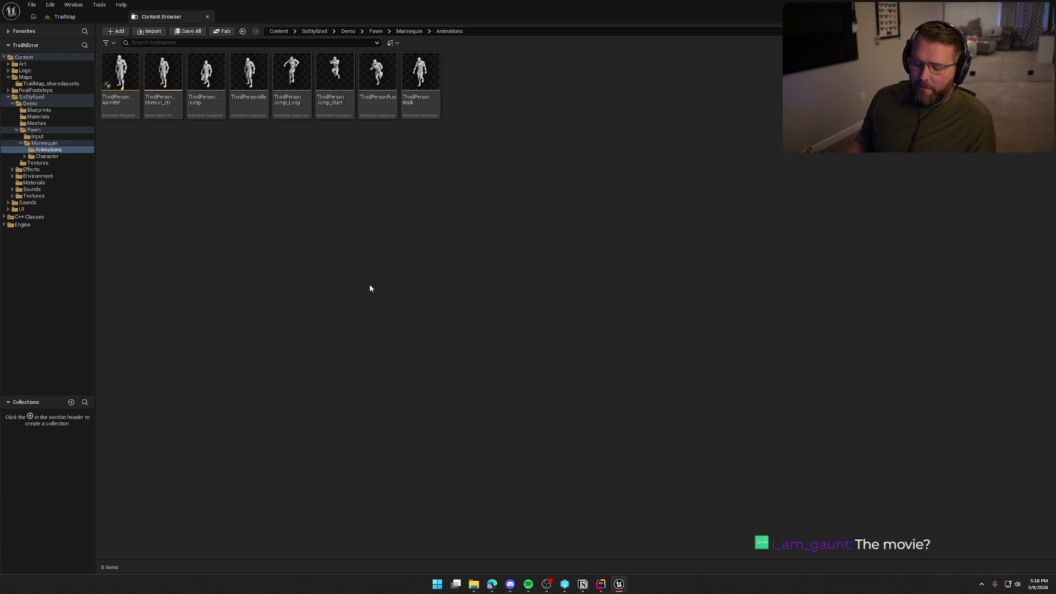
Select all eight ThirdPerson animation assets and force-delete them despite remaining references.
key("ctrl+a")
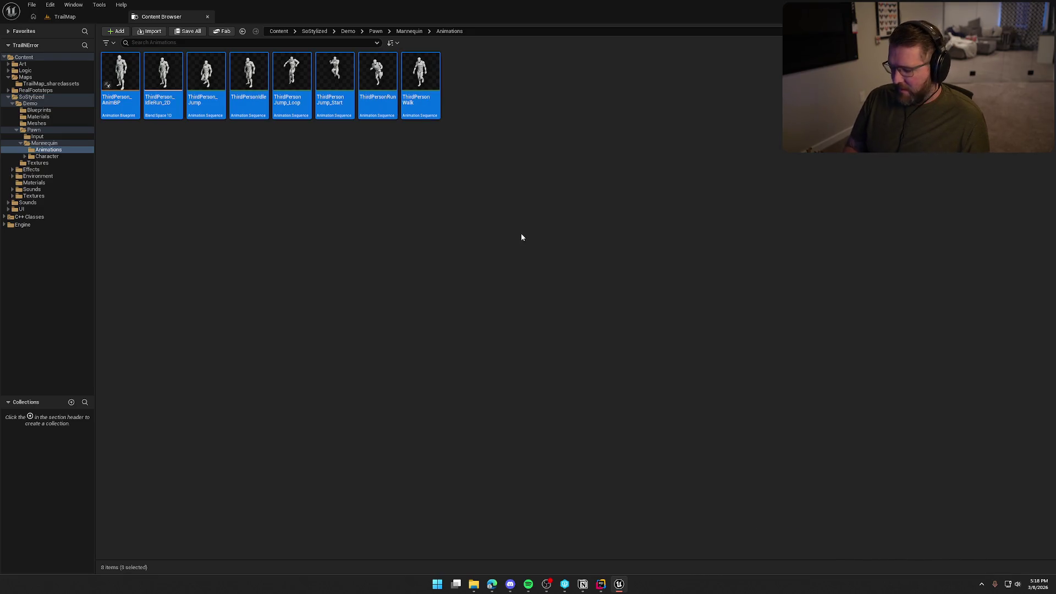
key("Delete")
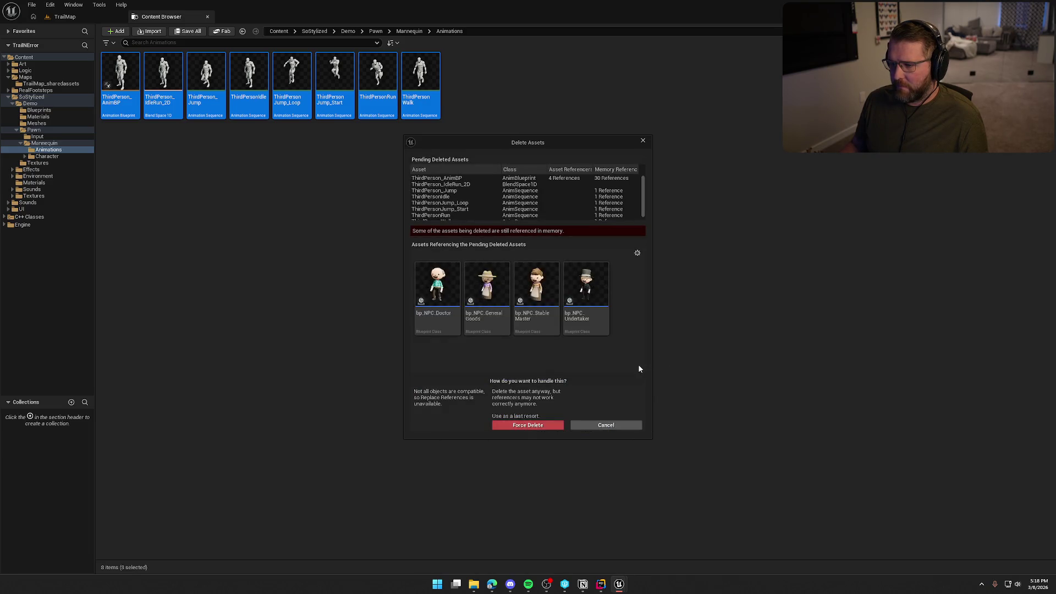
left_click(539, 426)
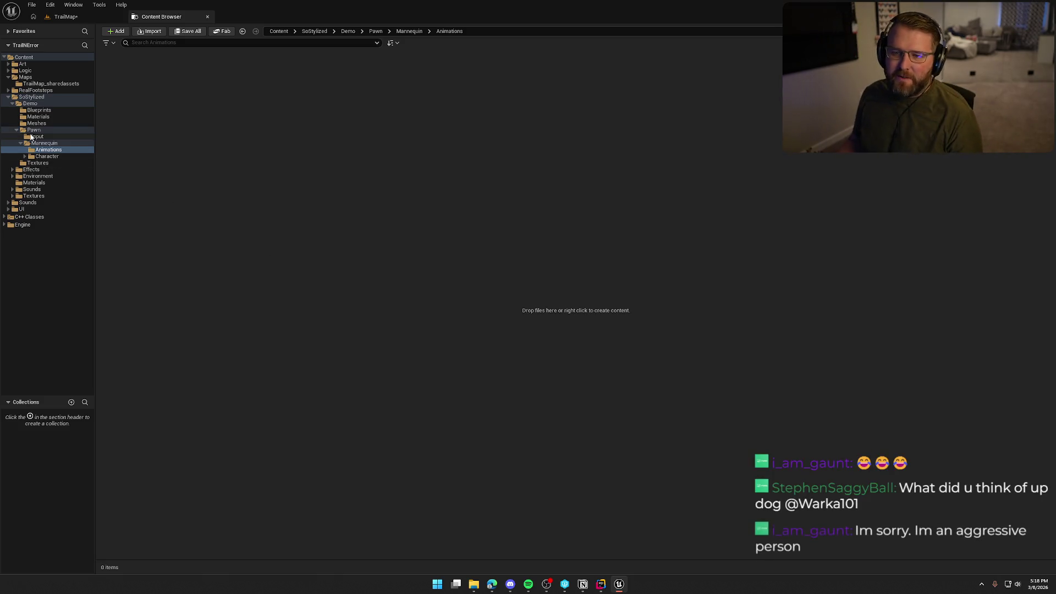
Open bp_NPC_Doctor from Logic > NPC, compile it after checking out packages, and close it.
left_click(26, 70)
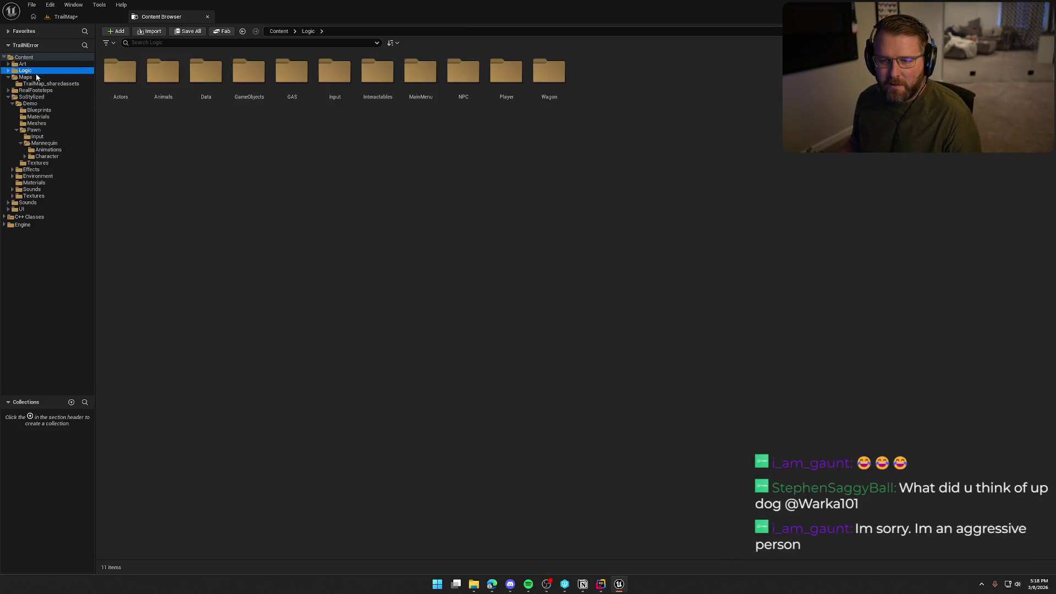
double_click(464, 74)
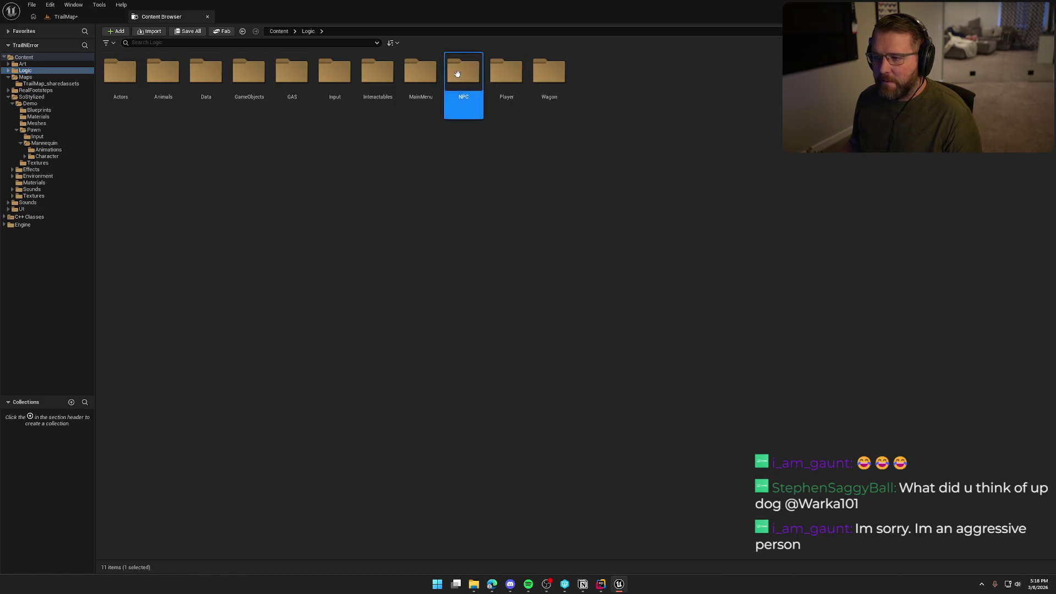
double_click(135, 98)
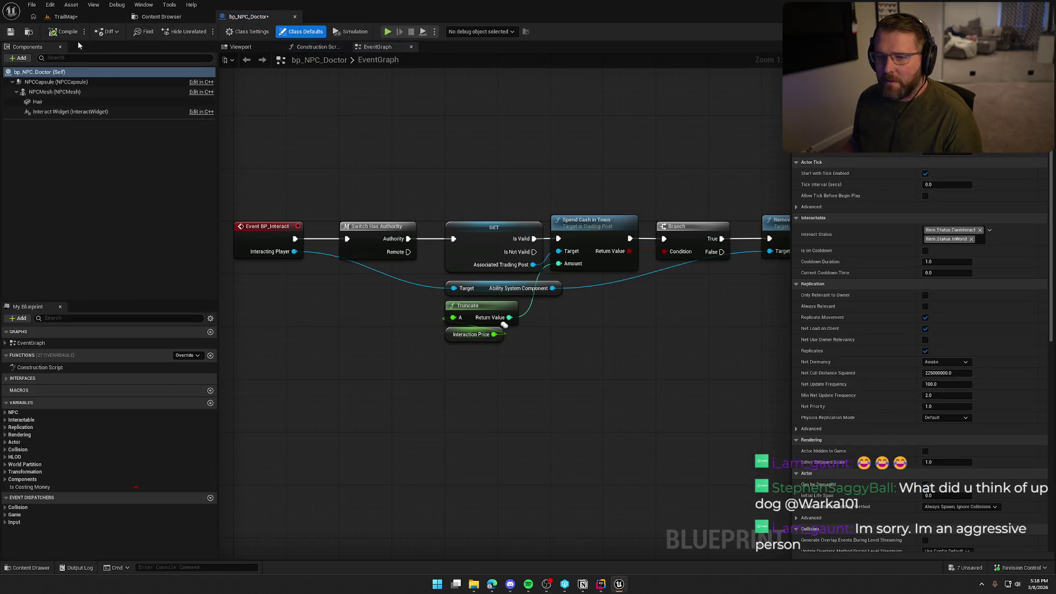
left_click(62, 35)
left_click(535, 383)
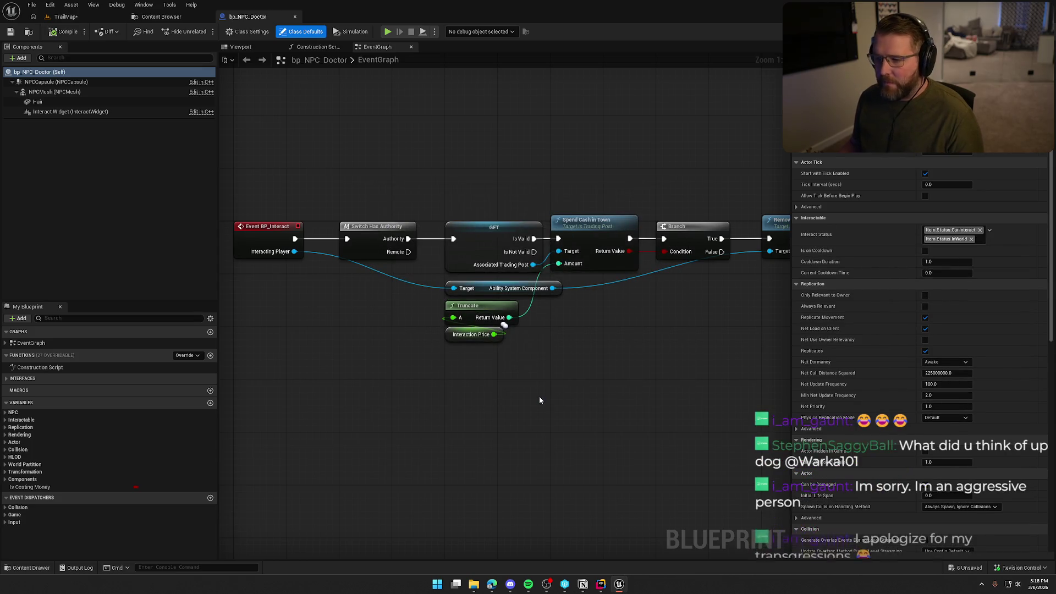
left_click(259, 49)
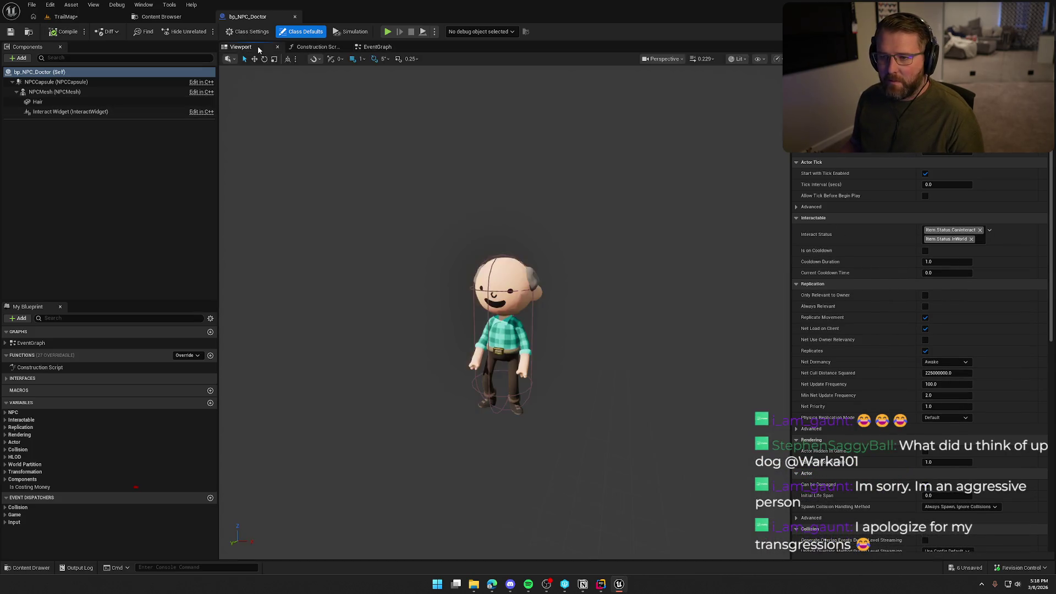
left_click(295, 17)
Save all modified content, checking out TrailMap_Mountain and the NPC blueprints.
left_click(427, 290)
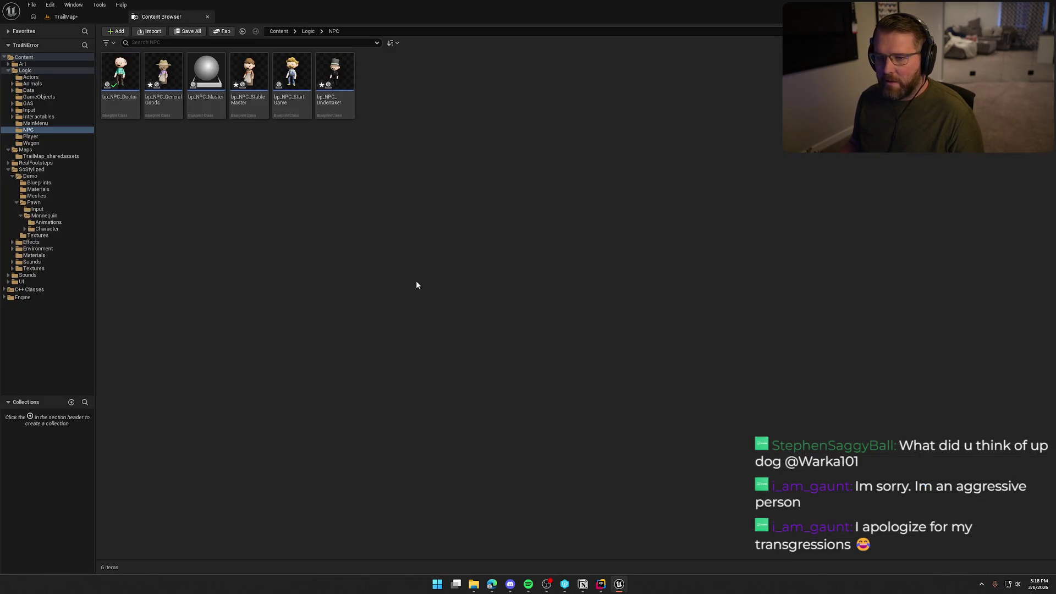
key("ctrl+shift+s")
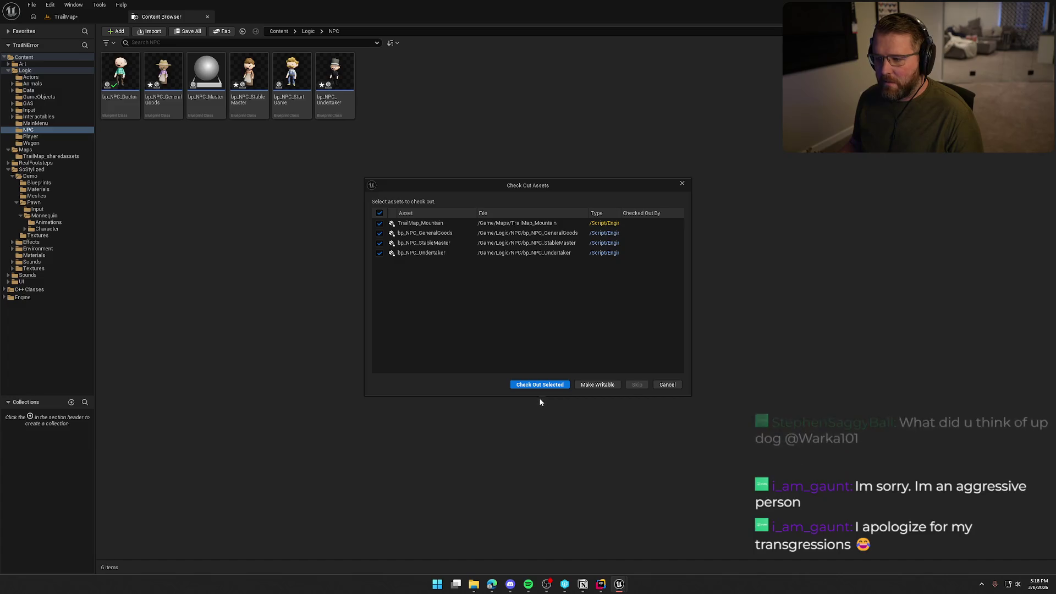
left_click(537, 382)
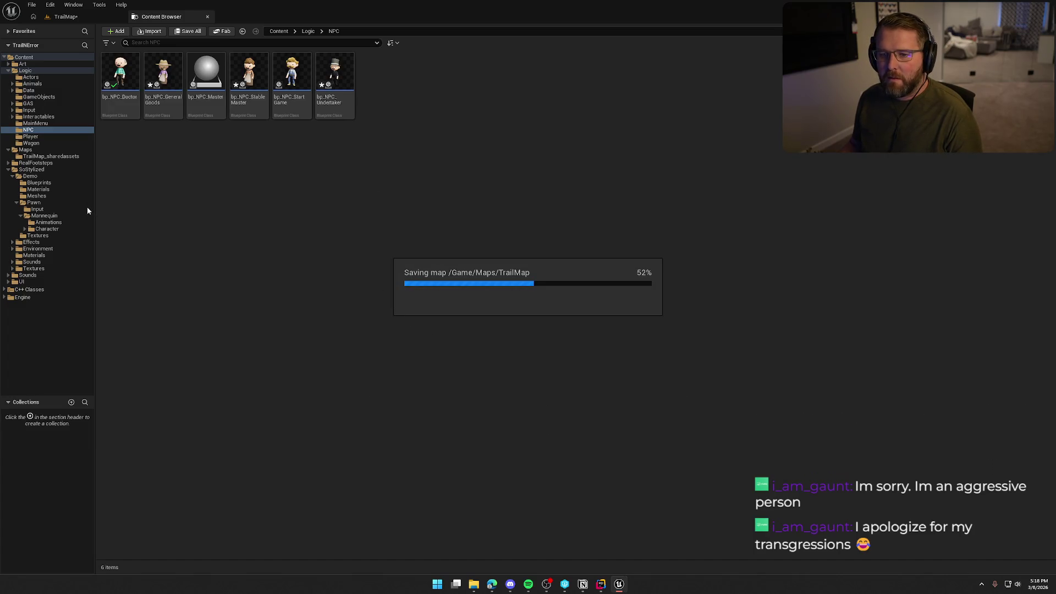
Delete the Pawn folder's Mannequin folder along with its assets.
left_click(7, 71)
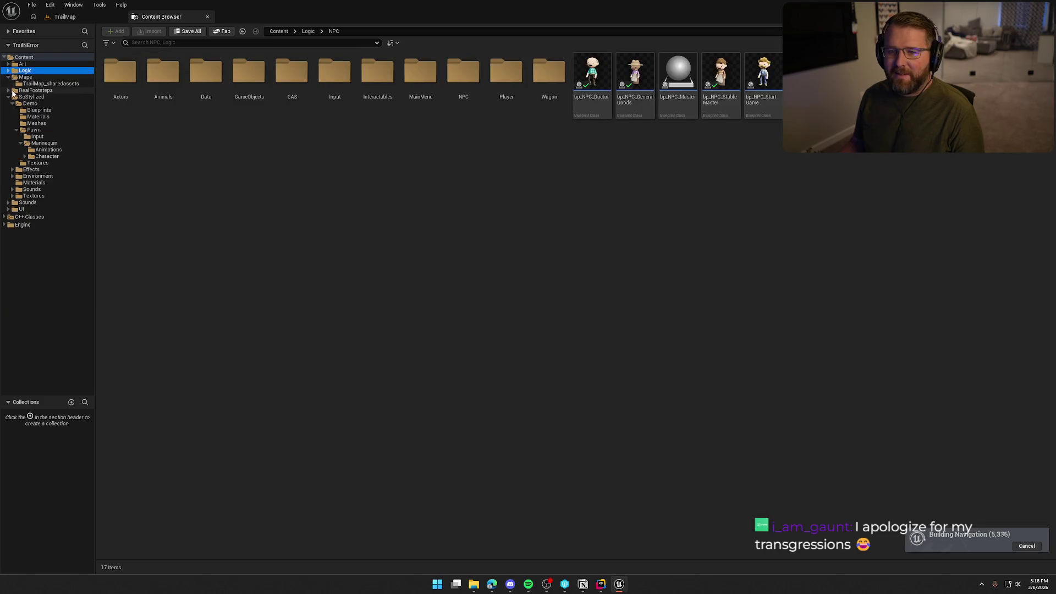
left_click(8, 77)
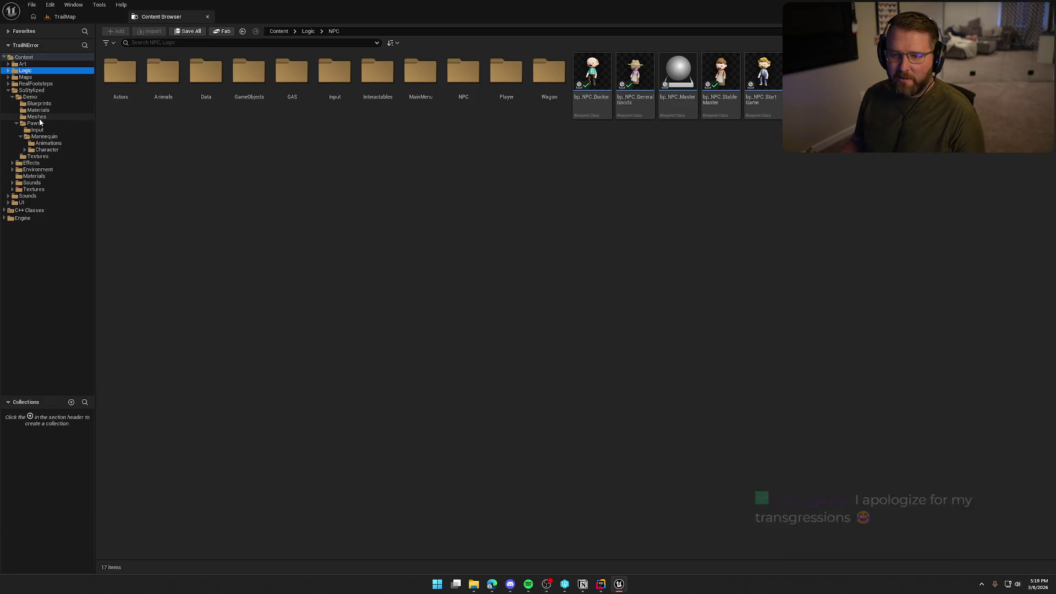
left_click(61, 124)
left_click(154, 89)
key("Delete")
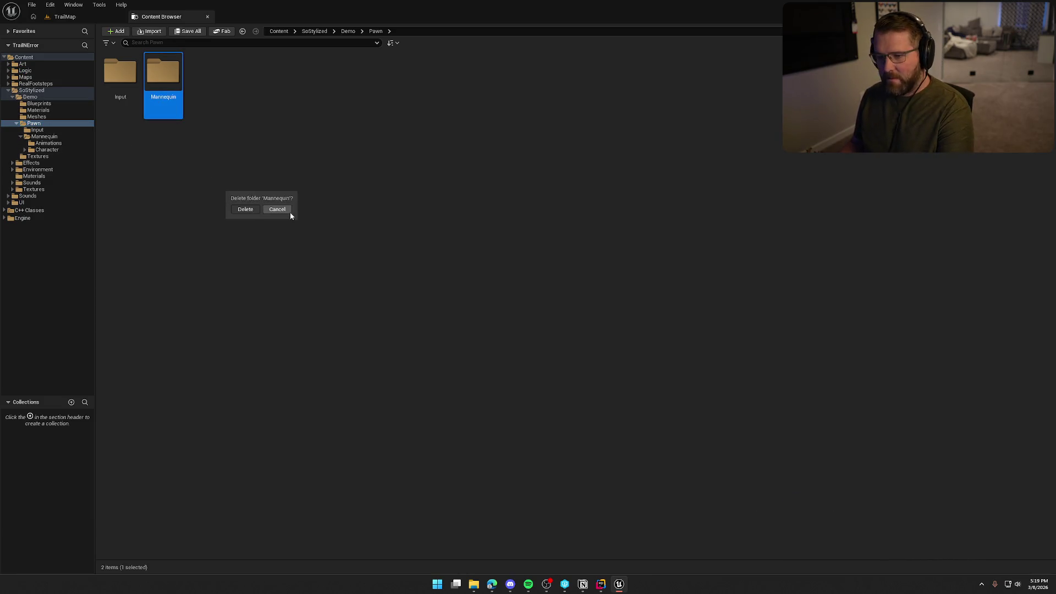
key("Return")
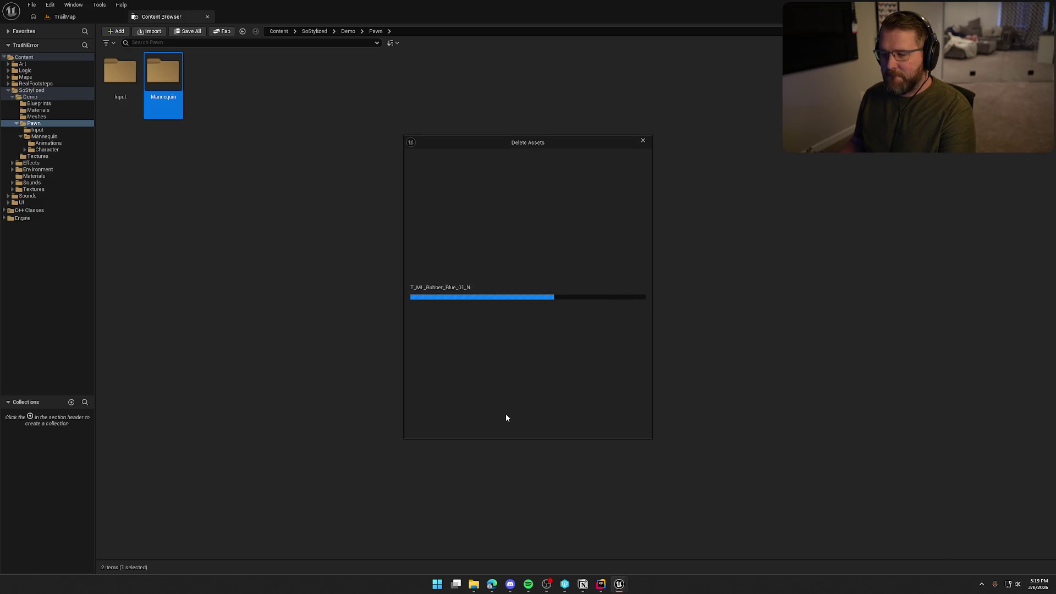
left_click(470, 428)
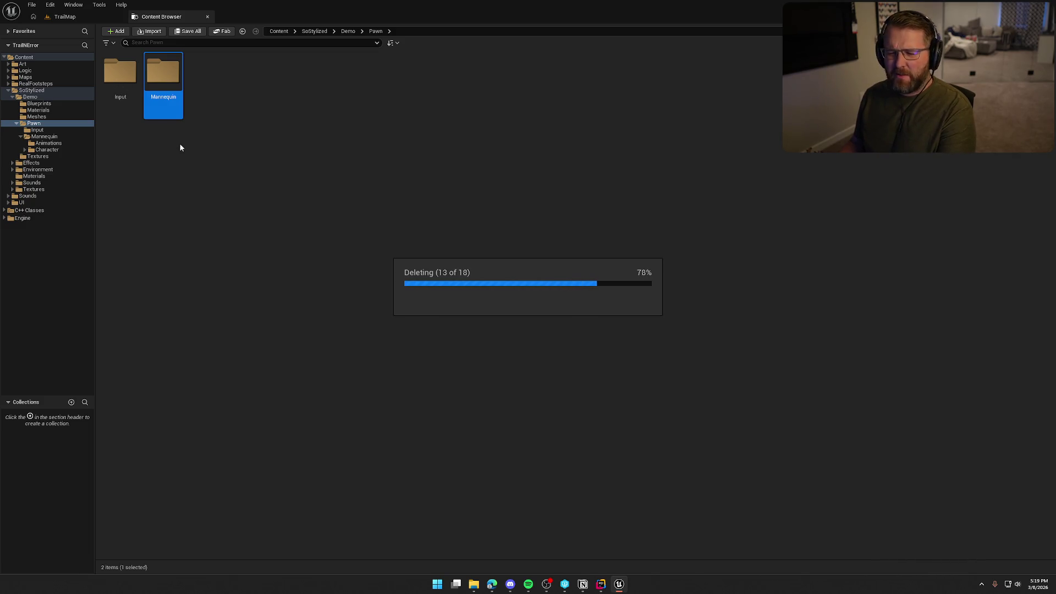
Delete the Input folder's input action assets, then the now-empty Pawn folder.
left_click(139, 97)
key("Delete")
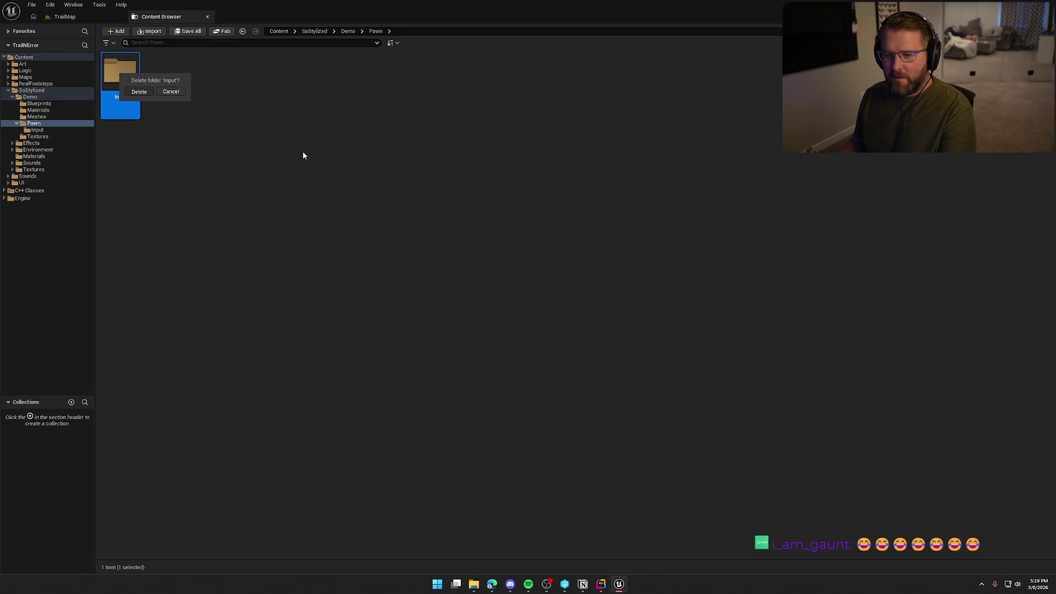
key("Return")
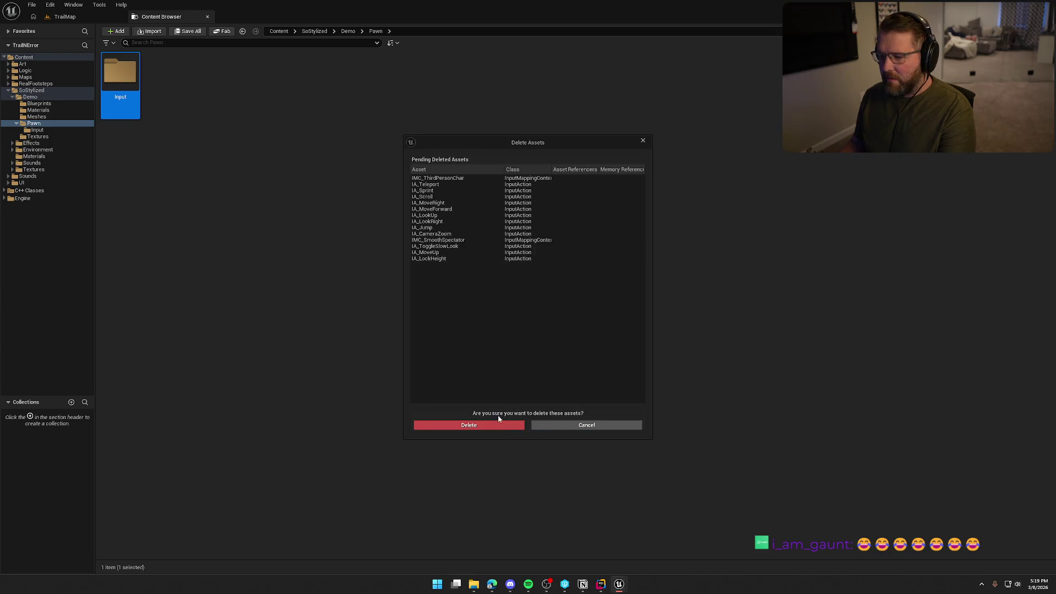
left_click(499, 425)
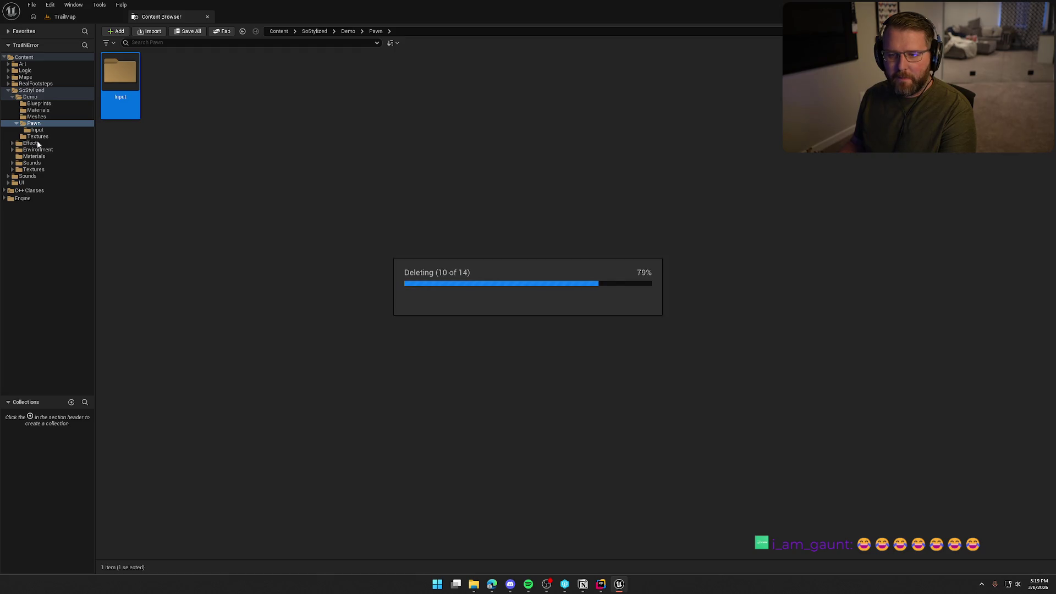
left_click(36, 117)
left_click(38, 123)
key("Delete")
left_click(57, 142)
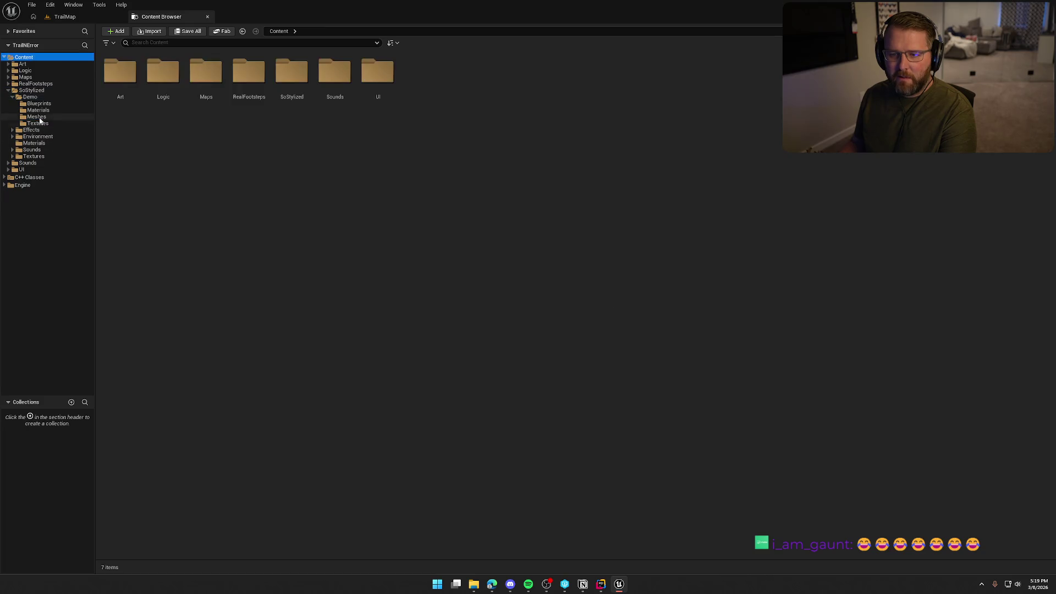
Delete the empty Demo Blueprints folder and browse the Materials, Meshes and Textures folders.
left_click(38, 111)
left_click(39, 104)
key("Delete")
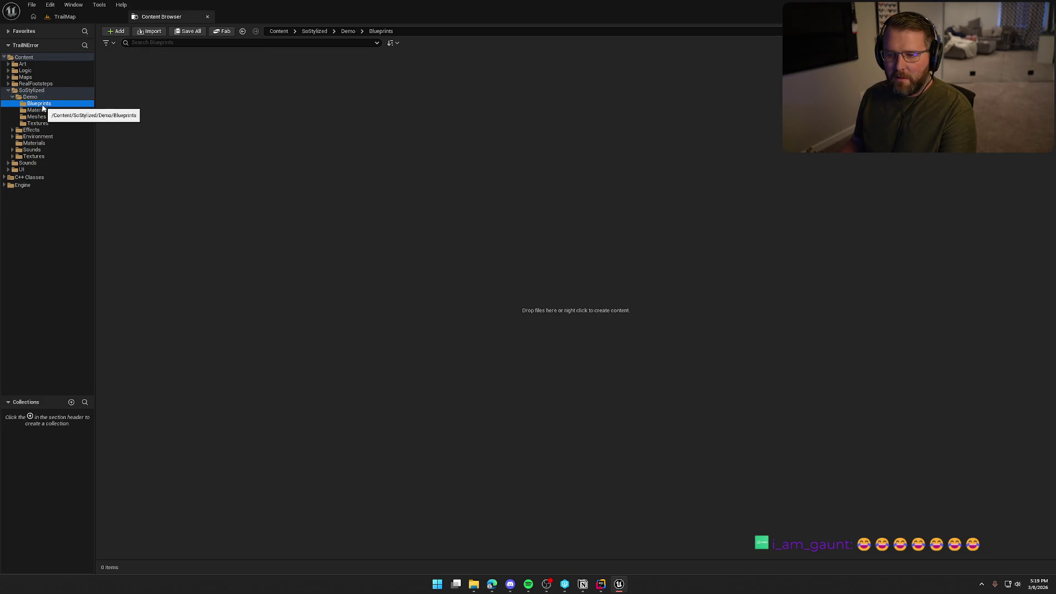
left_click(62, 123)
left_click(39, 104)
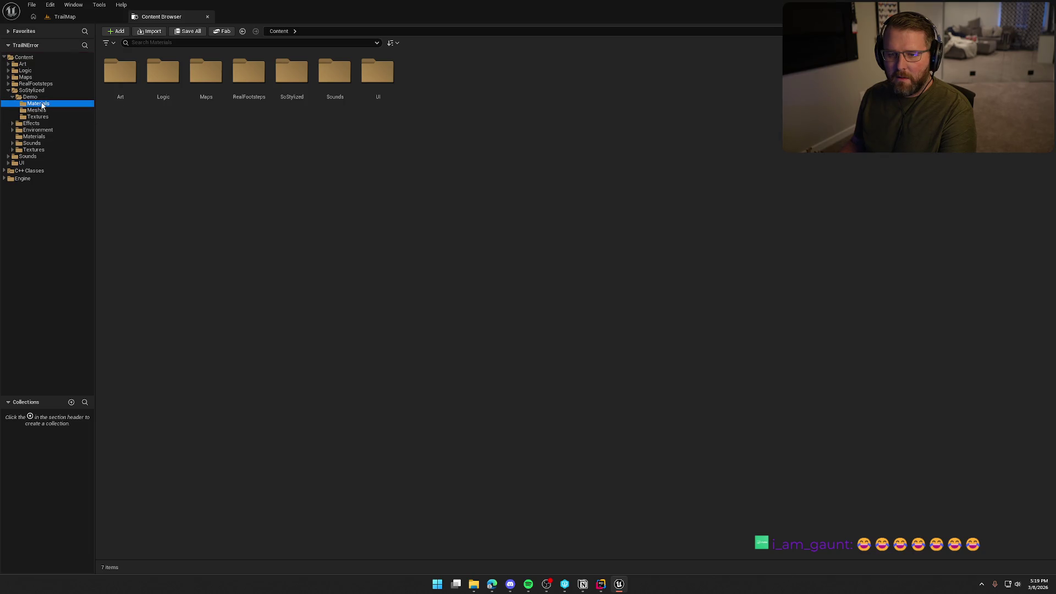
left_click(39, 110)
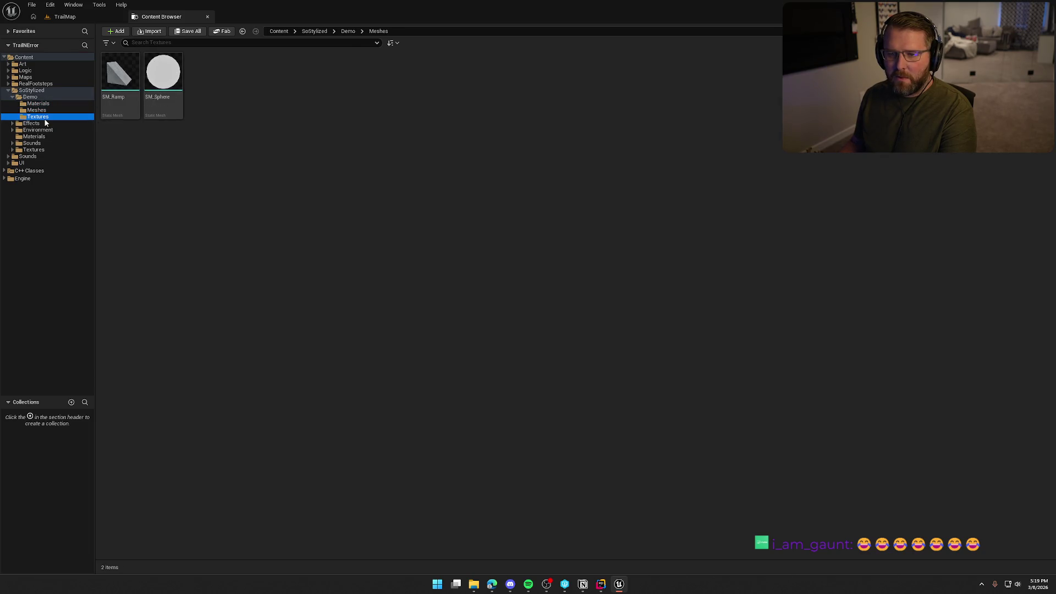
left_click(43, 117)
left_click(36, 110)
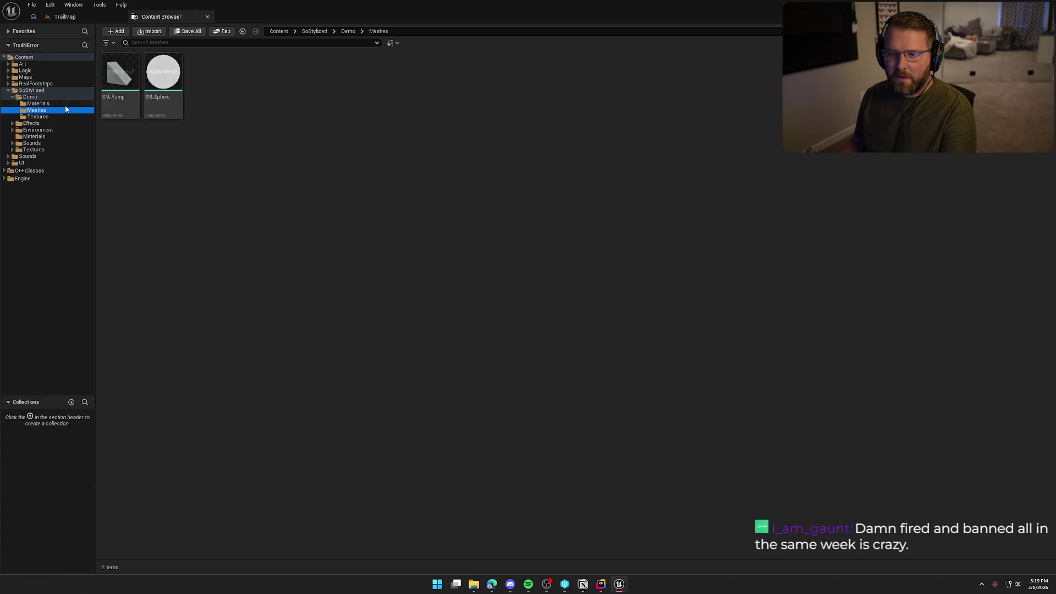
Delete the SM_Ramp mesh from the Demo Meshes folder.
left_click(117, 73)
key("Delete")
left_click(498, 427)
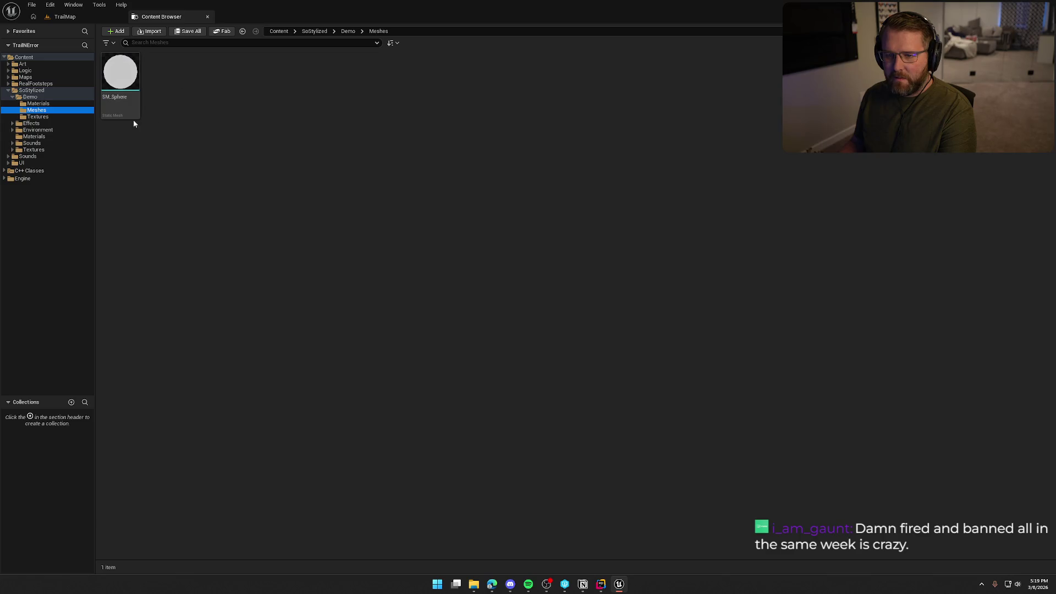
Select all six Demo textures for deletion, review the list, then close the deletion dialog.
left_click(34, 117)
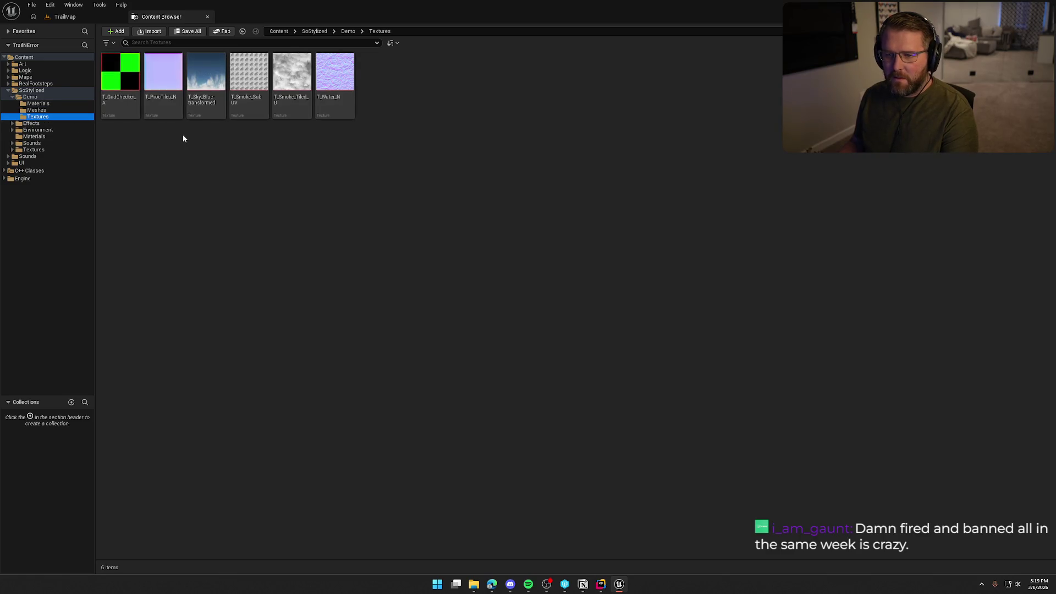
left_click(163, 134)
key("ctrl+a")
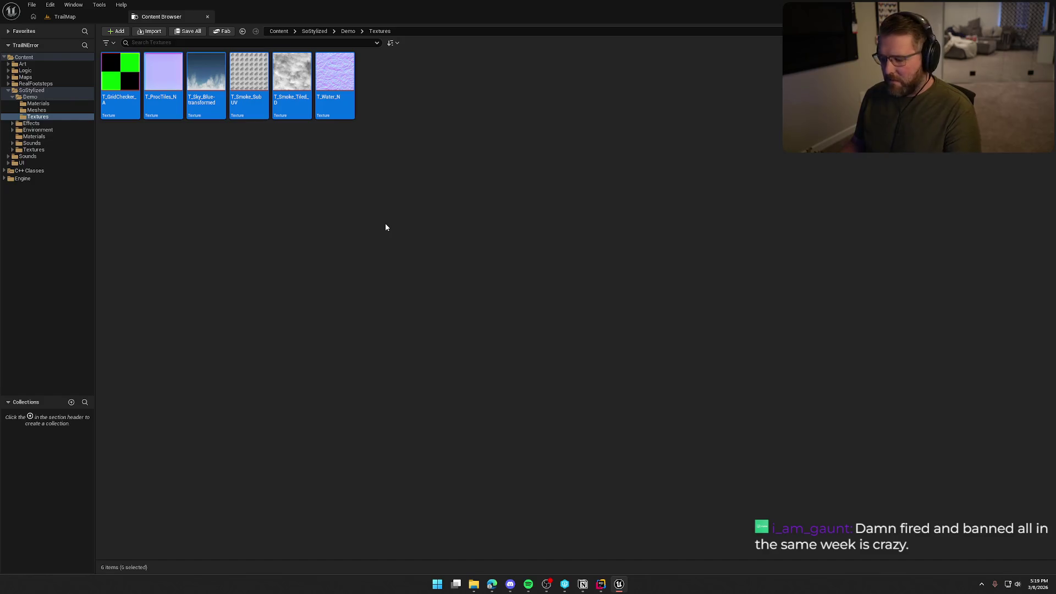
key("Delete")
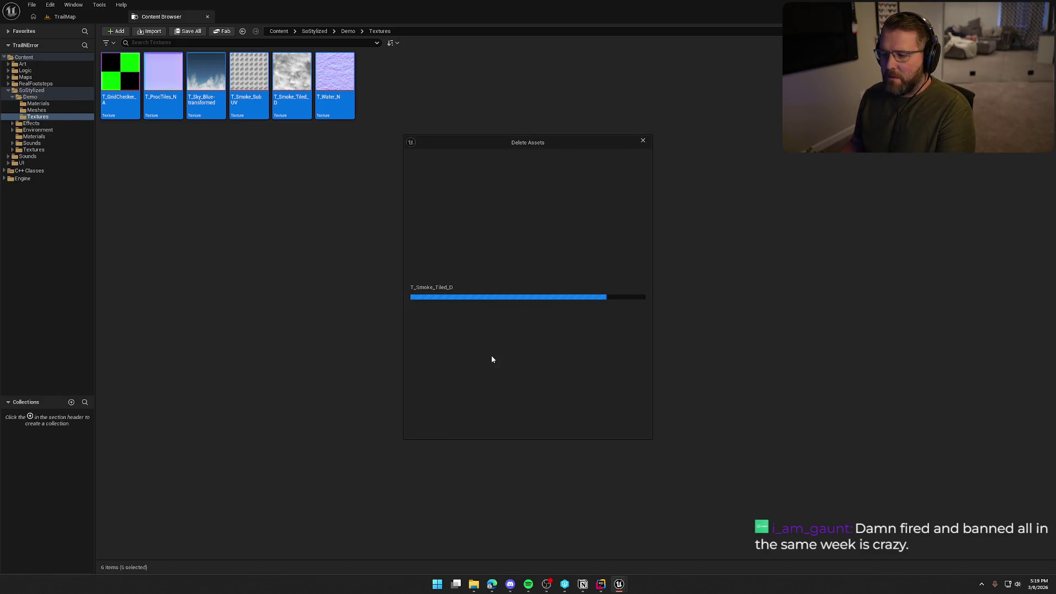
scroll(621, 316, "down", 1)
scroll(620, 316, "down", 2)
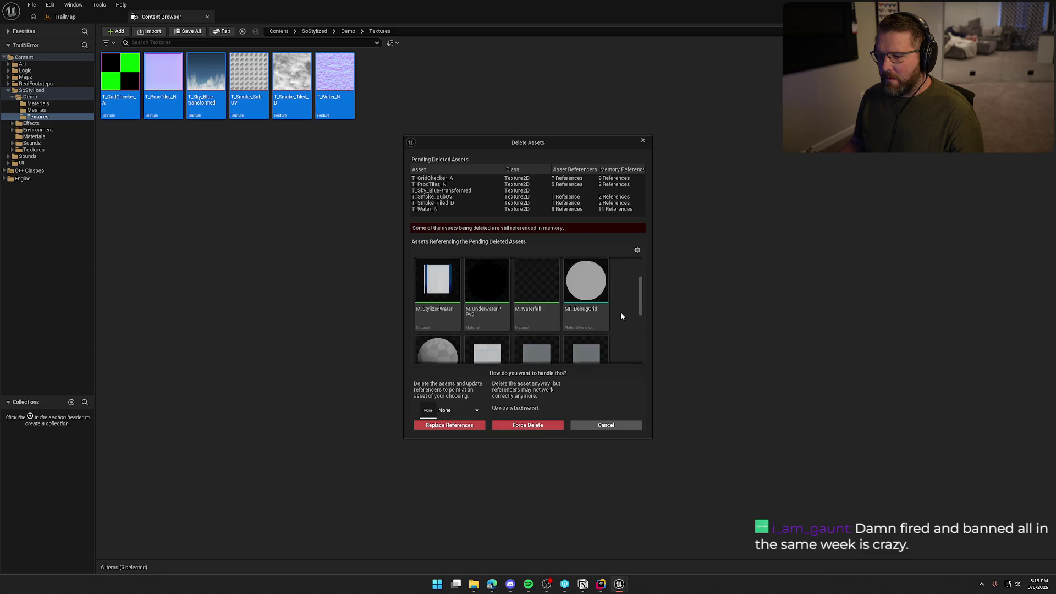
scroll(623, 319, "up", 1)
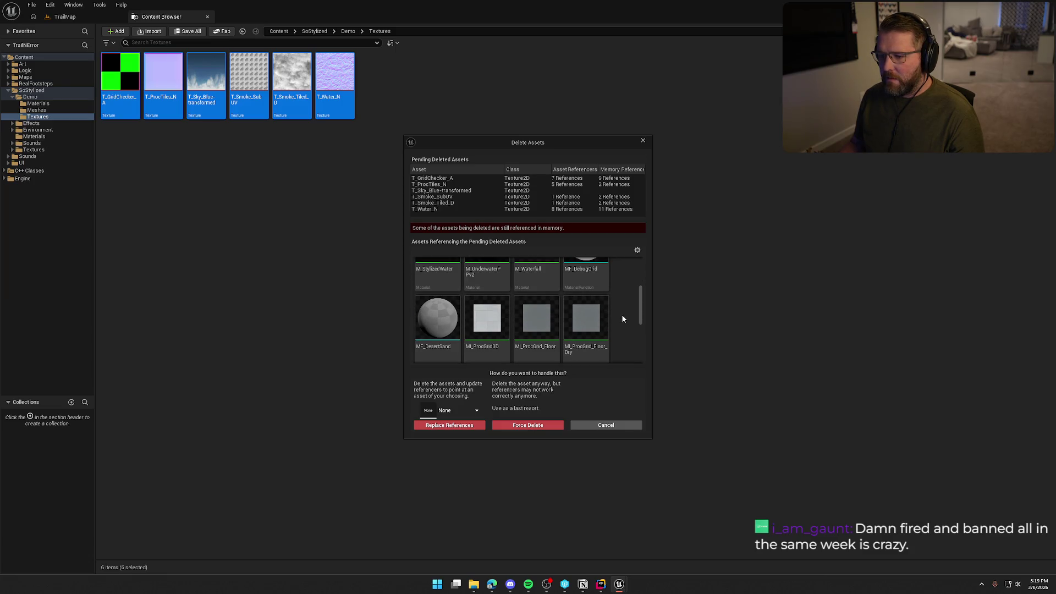
scroll(622, 318, "down", 5)
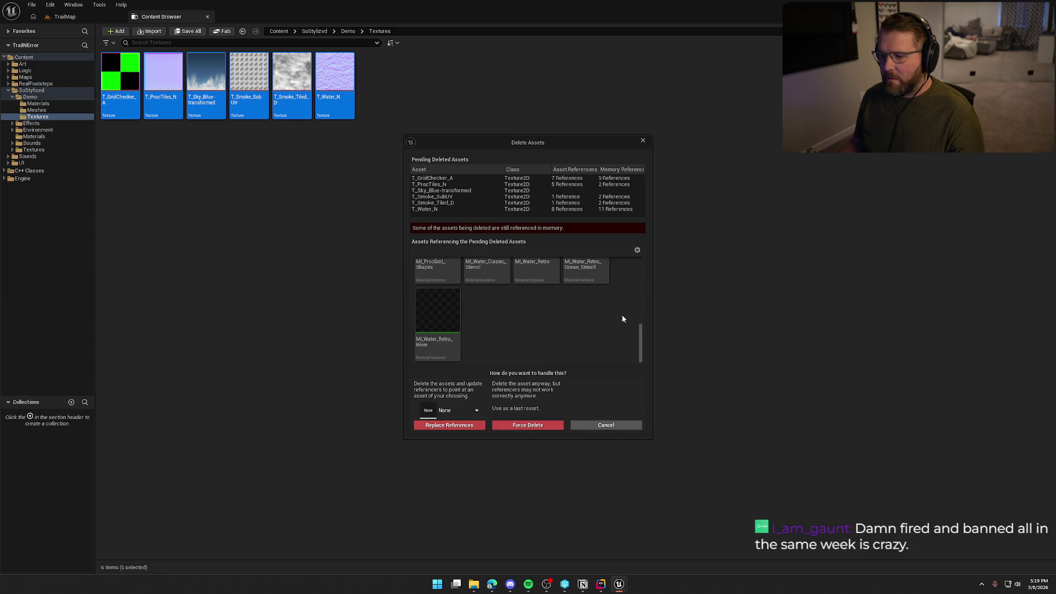
left_click(614, 428)
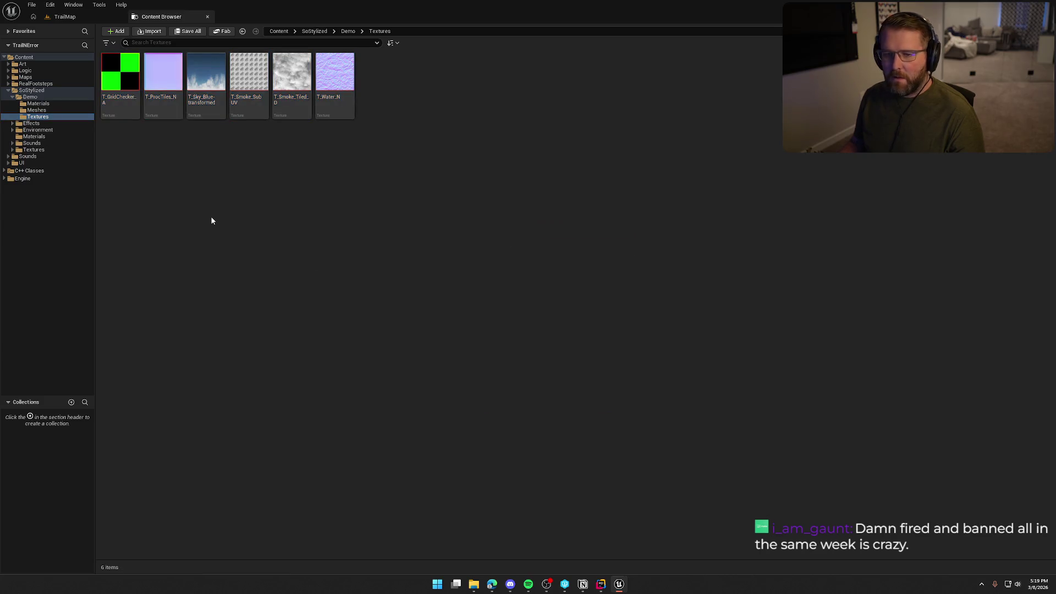
left_click(13, 98)
left_click(32, 104)
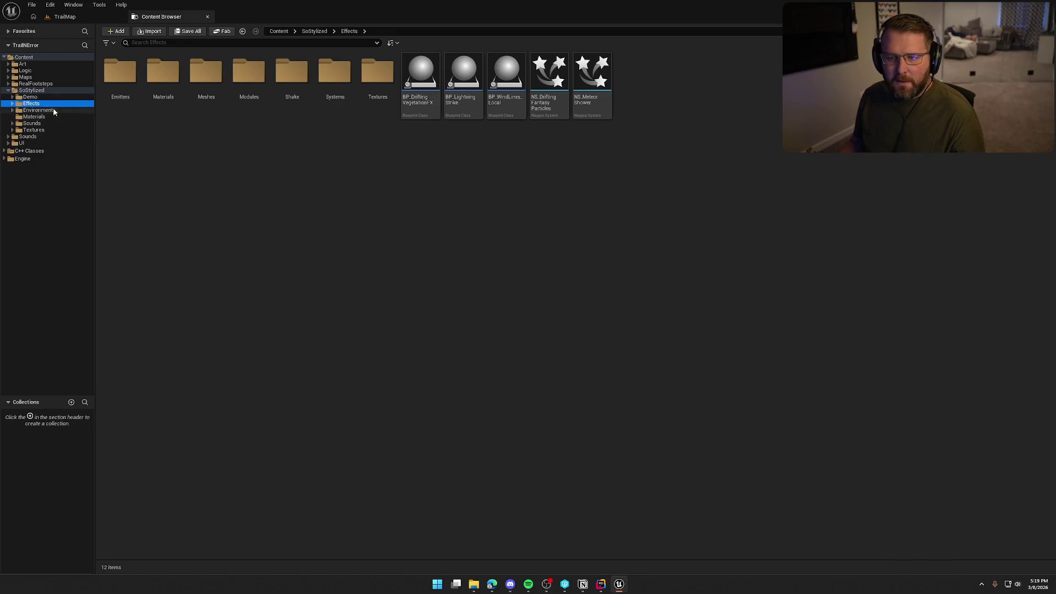
Open FT_BirchTree1 in Environment > FoliageTypes, filter Details by 'mater' to check Phys Material Override, then close it.
left_click(38, 111)
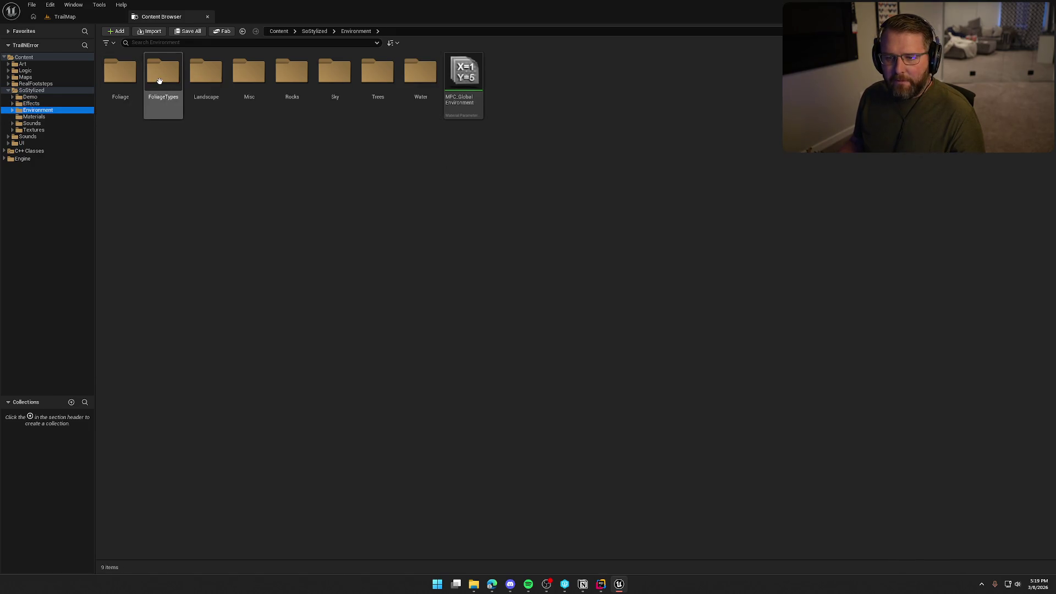
double_click(159, 77)
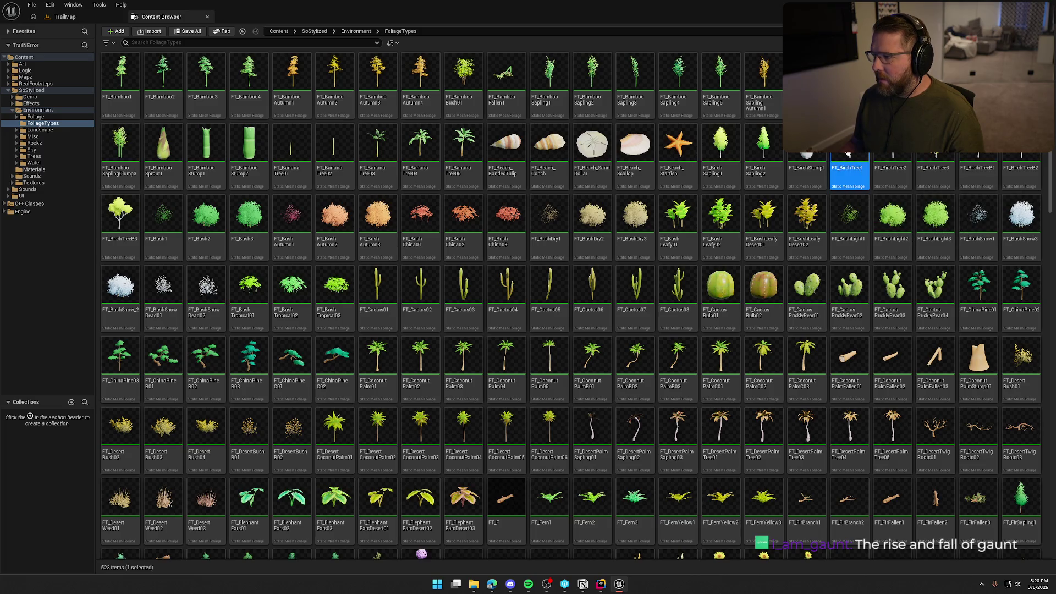
double_click(849, 144)
scroll(648, 337, "down", 8)
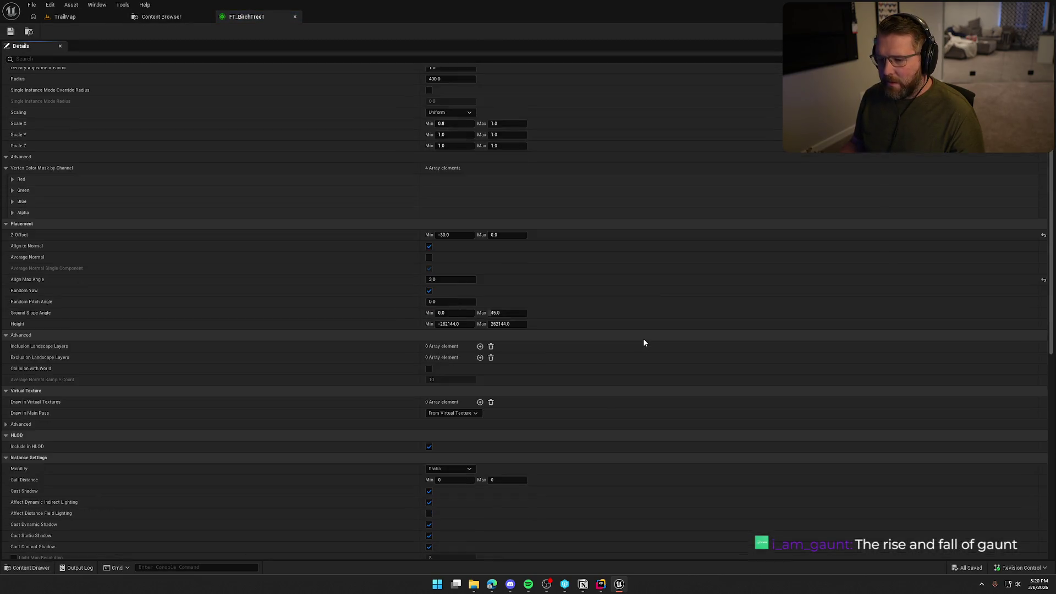
left_click(248, 59)
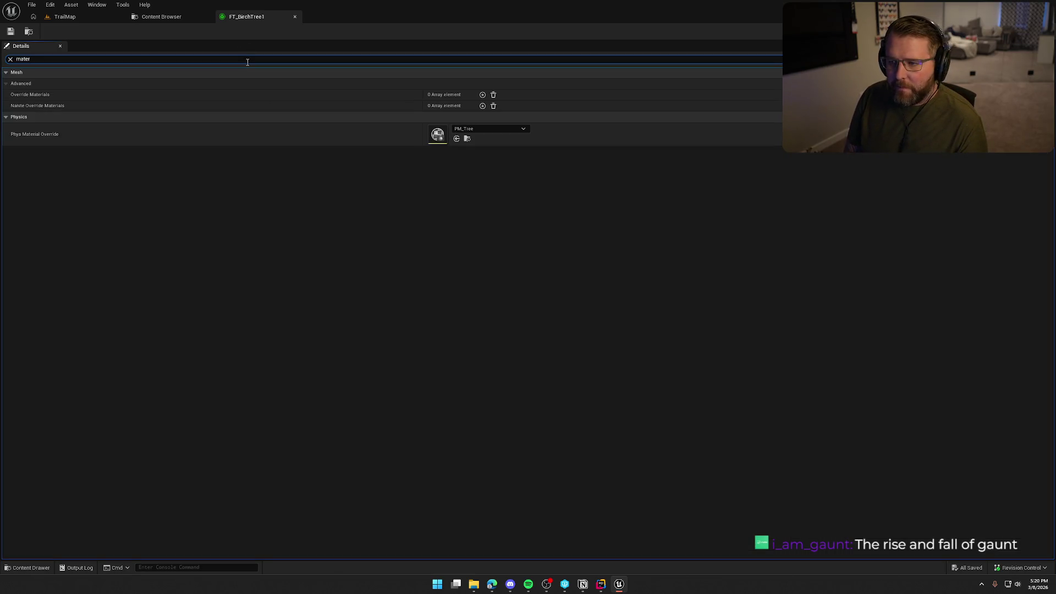
right_click(432, 137)
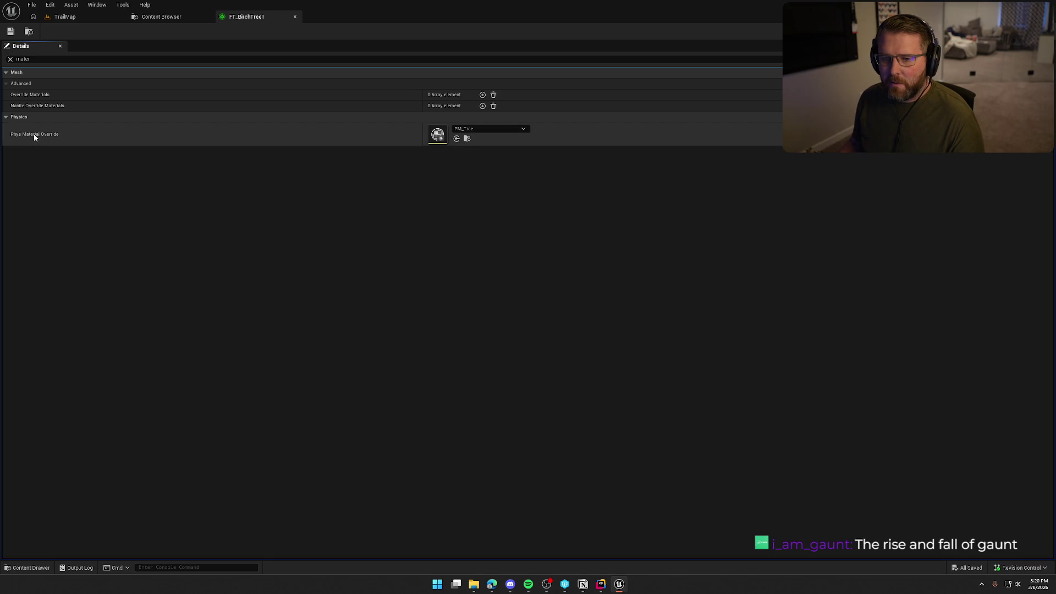
left_click(295, 16)
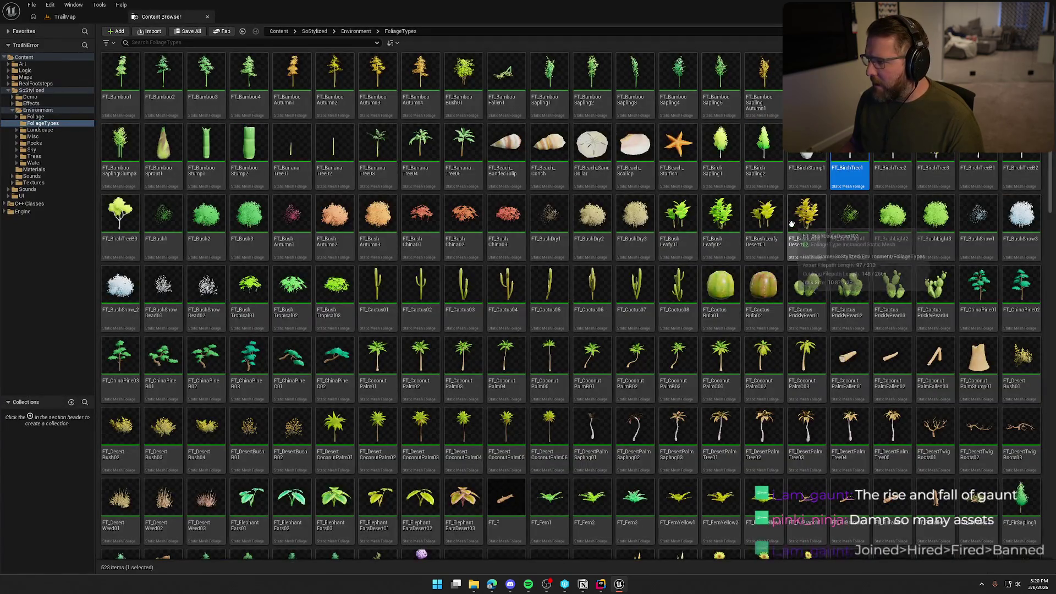
left_click(720, 145)
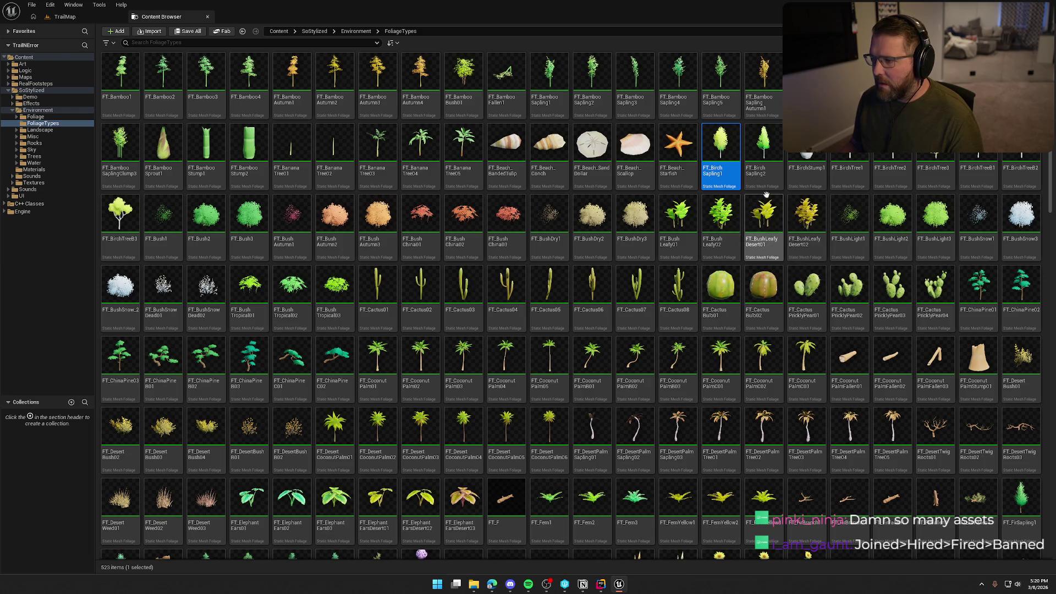
left_click(762, 145, "ctrl")
right_click(762, 147)
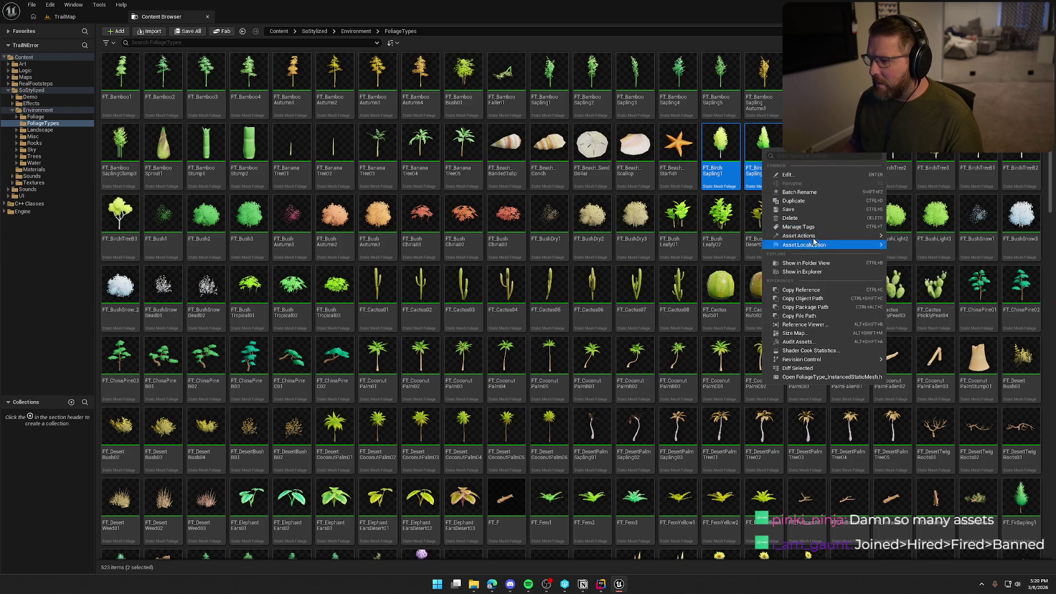
mouse_move(842, 237)
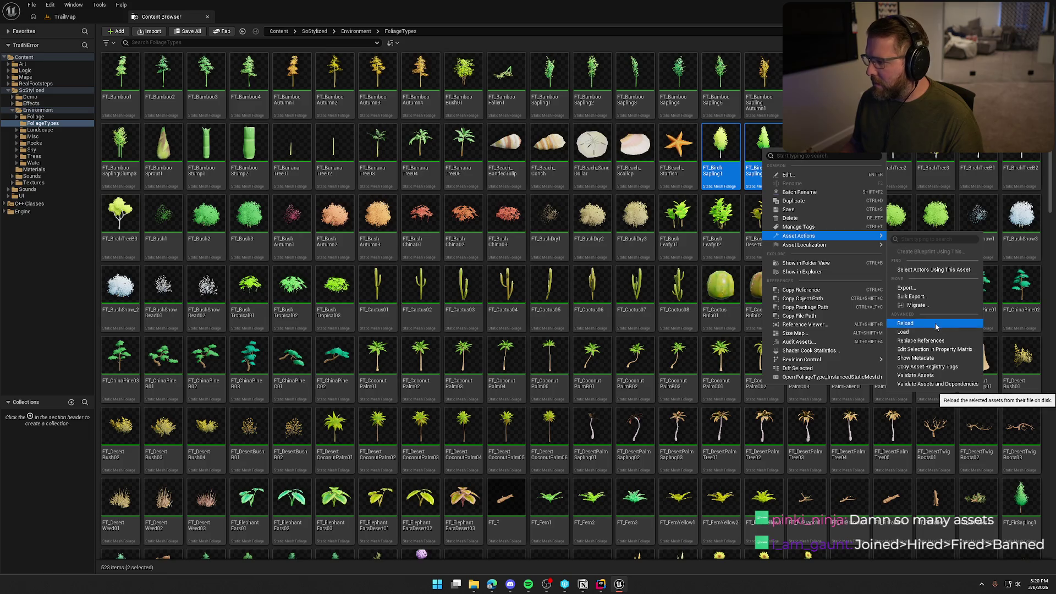
left_click(965, 350)
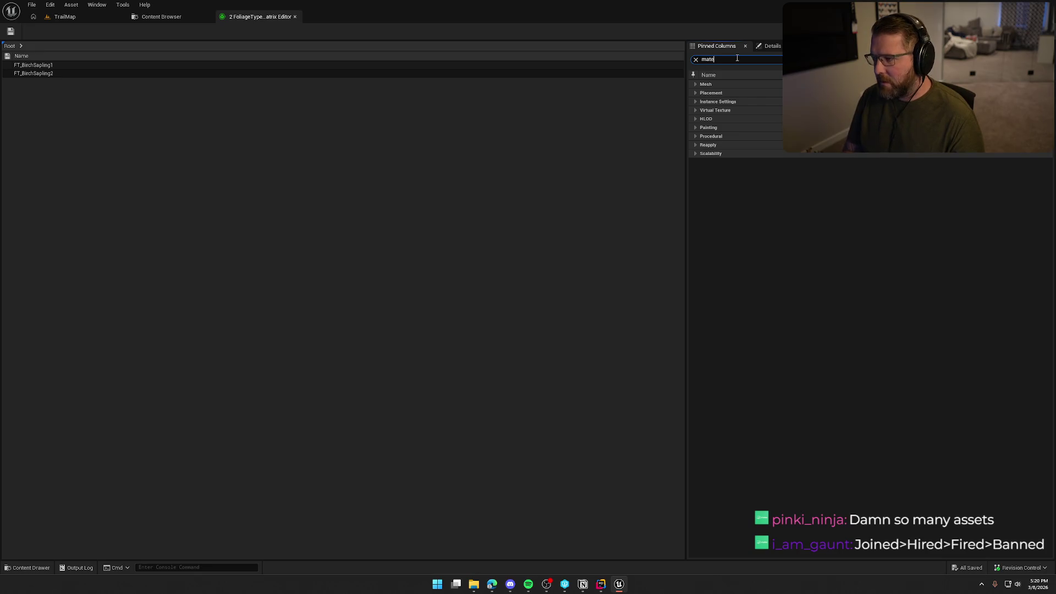
type("r")
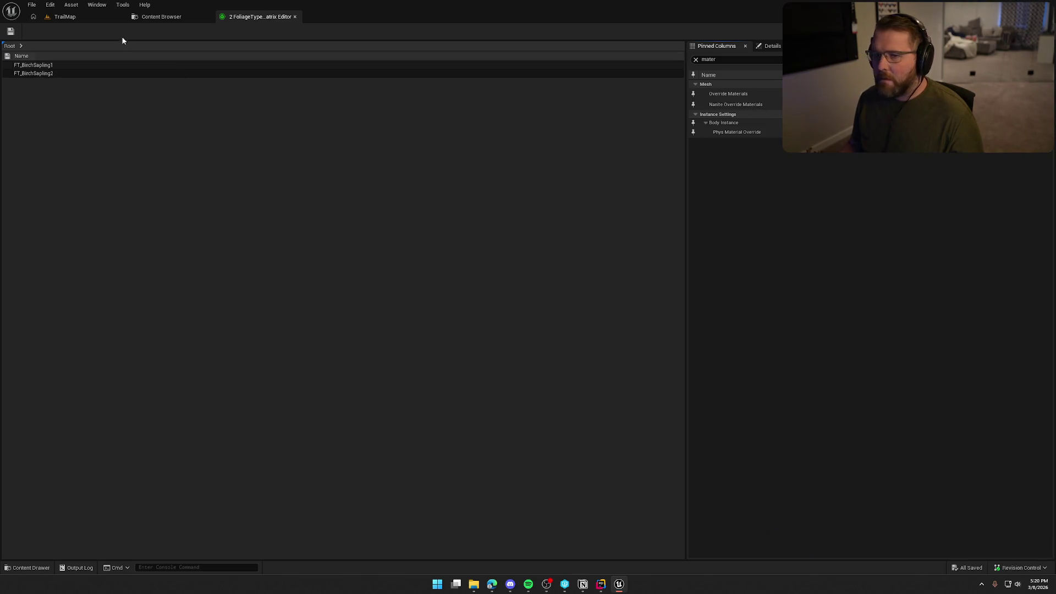
left_click(294, 17)
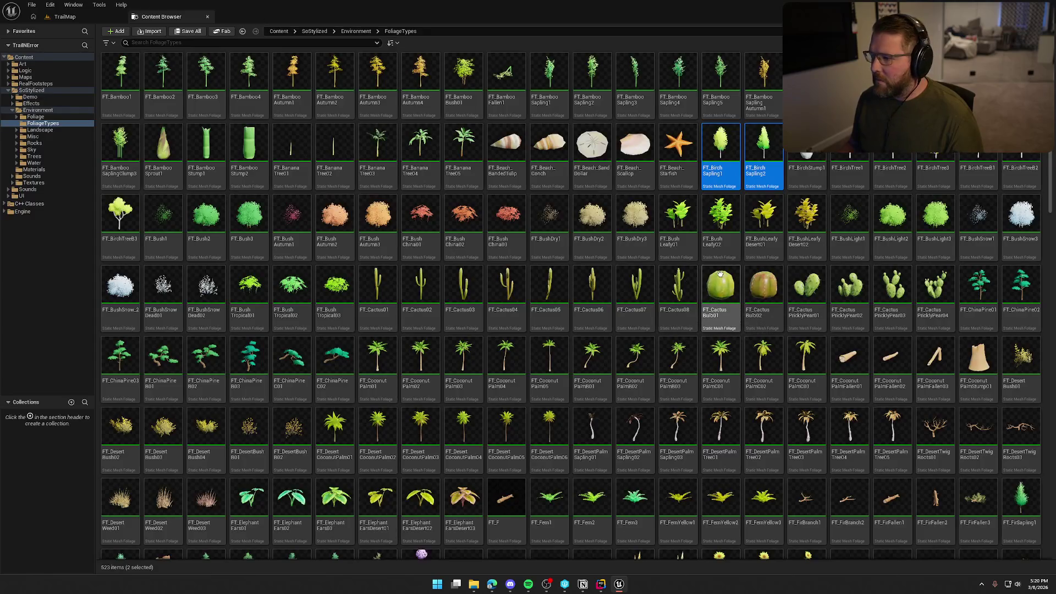
Select FT_BirchTreeB3 and add the ChinaPine and CoconutPalm foliage types to the selection.
left_click(114, 219)
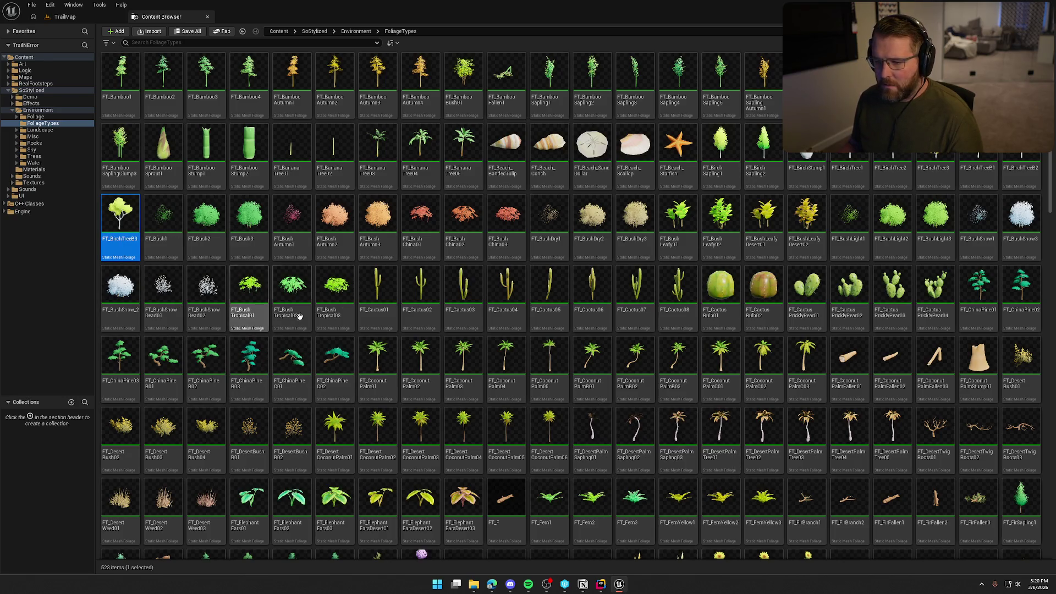
left_click(981, 292, "ctrl")
left_click(1021, 283, "ctrl")
scroll(979, 363, "down", 1)
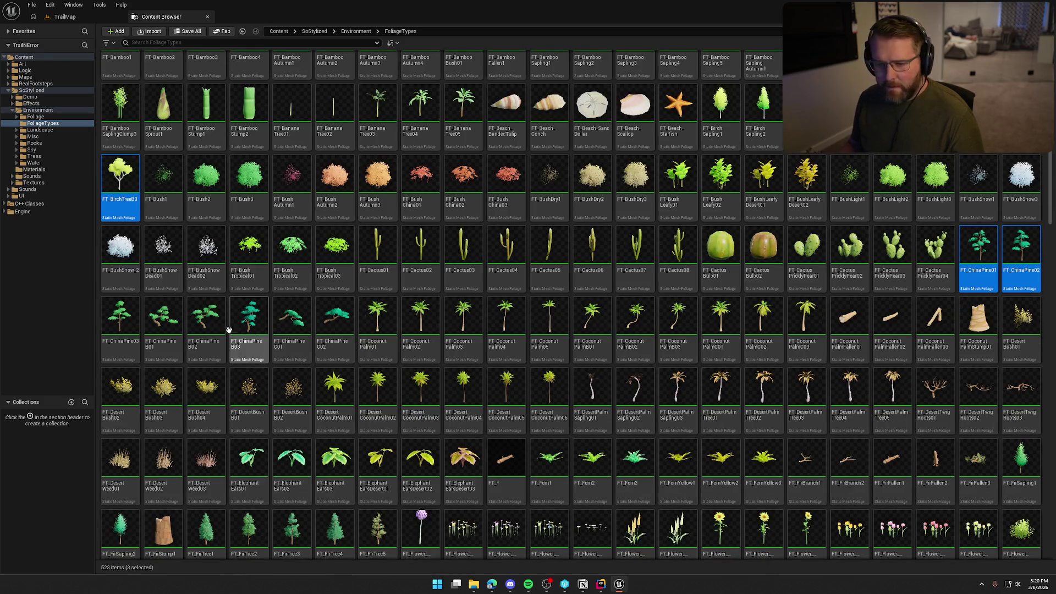
left_click(124, 316, "ctrl")
left_click(206, 319, "ctrl")
left_click(249, 319, "ctrl")
left_click(292, 319, "ctrl")
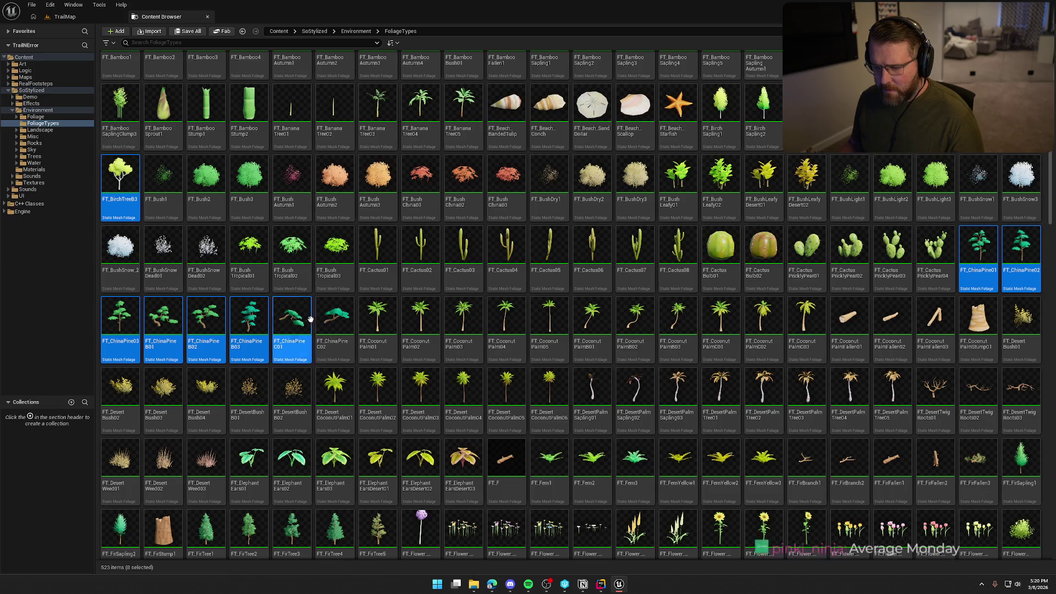
left_click(334, 319, "ctrl")
left_click(374, 330, "ctrl")
left_click(421, 322, "ctrl")
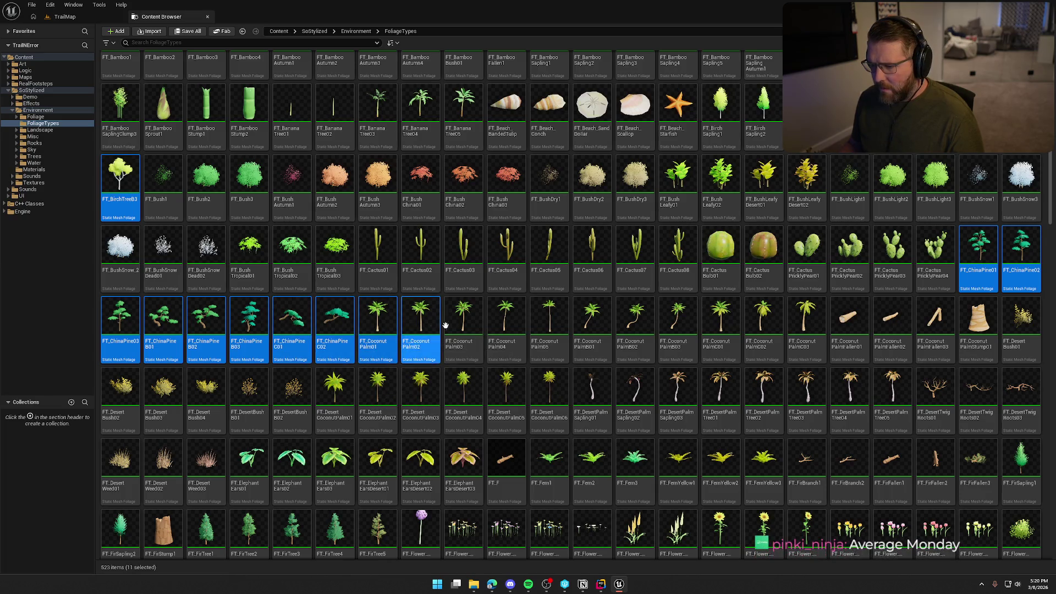
left_click(464, 322, "ctrl")
left_click(505, 322, "ctrl")
left_click(555, 322, "ctrl")
left_click(591, 322, "ctrl")
left_click(634, 322, "ctrl")
left_click(677, 322, "ctrl")
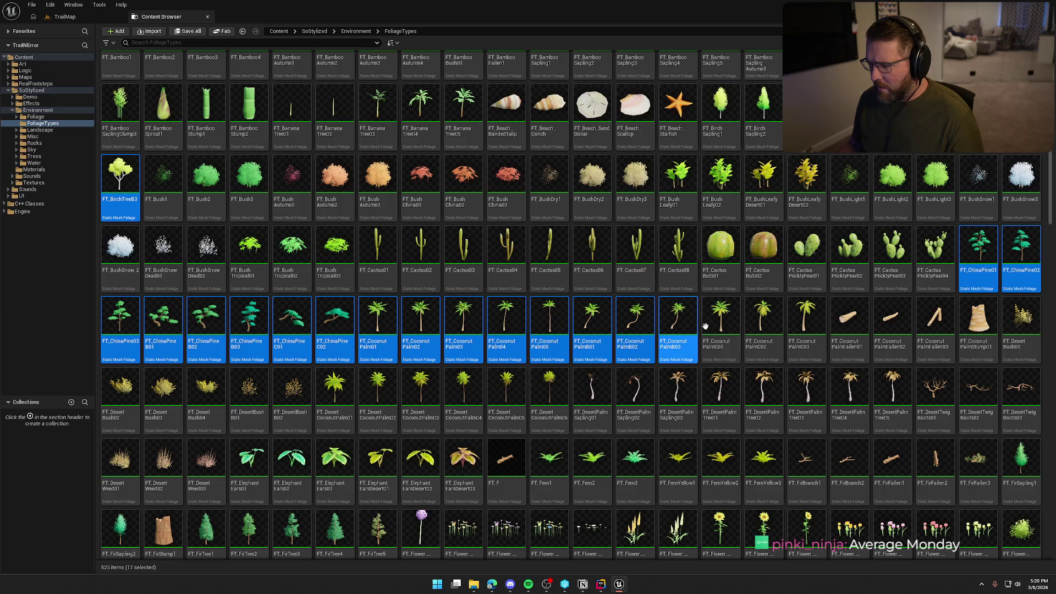
left_click(720, 321, "ctrl")
left_click(763, 322, "ctrl")
left_click(803, 327, "ctrl")
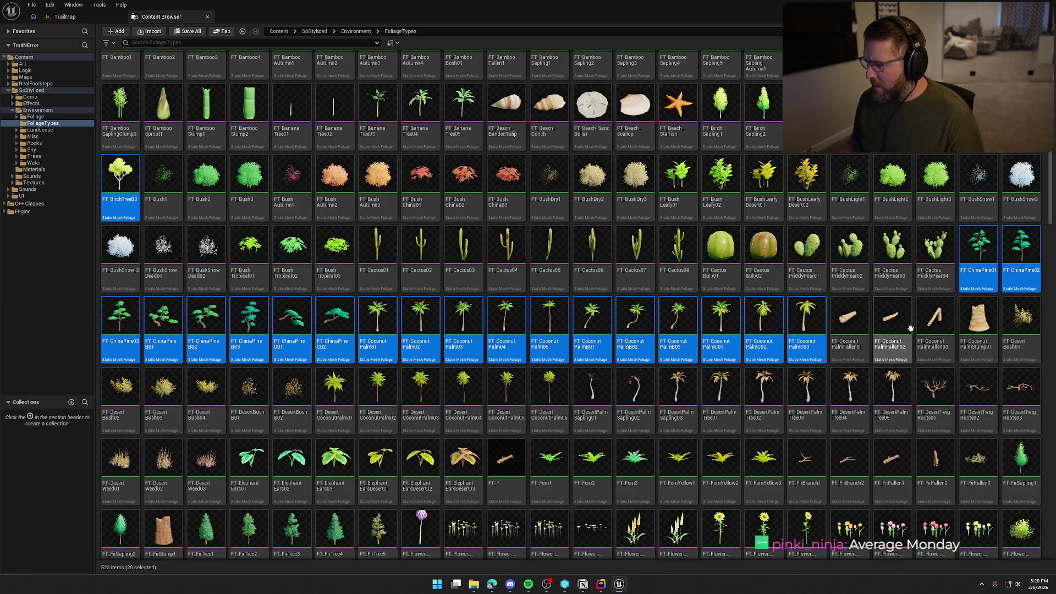
Add the Desert palm, FT_DesertTwigRoots01, FirSapling and FirTree foliage types to the selection.
left_click(336, 396, "ctrl")
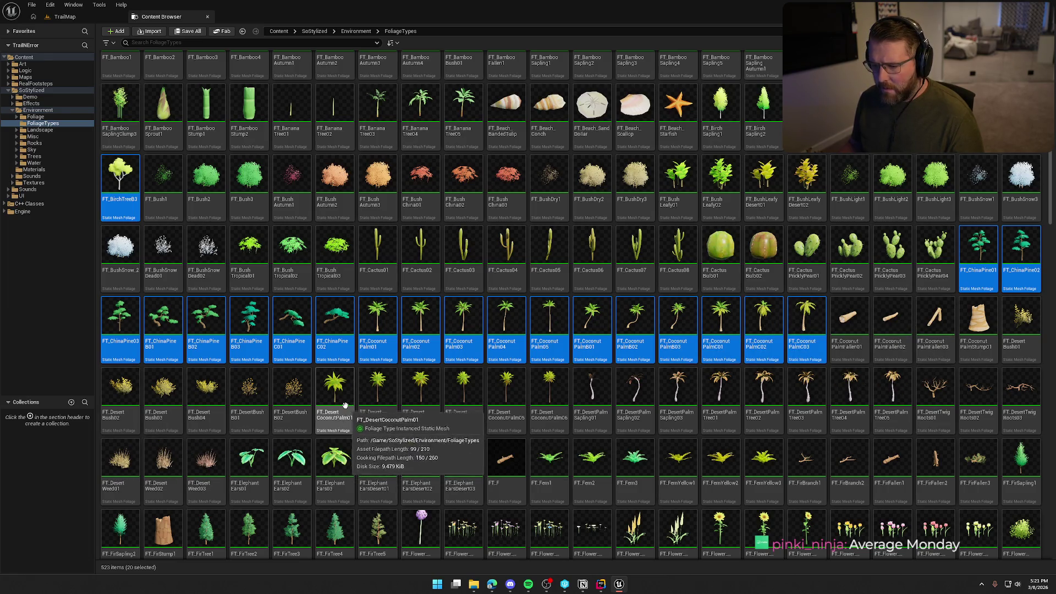
left_click(385, 398, "ctrl")
left_click(463, 397, "ctrl")
left_click(506, 396, "ctrl")
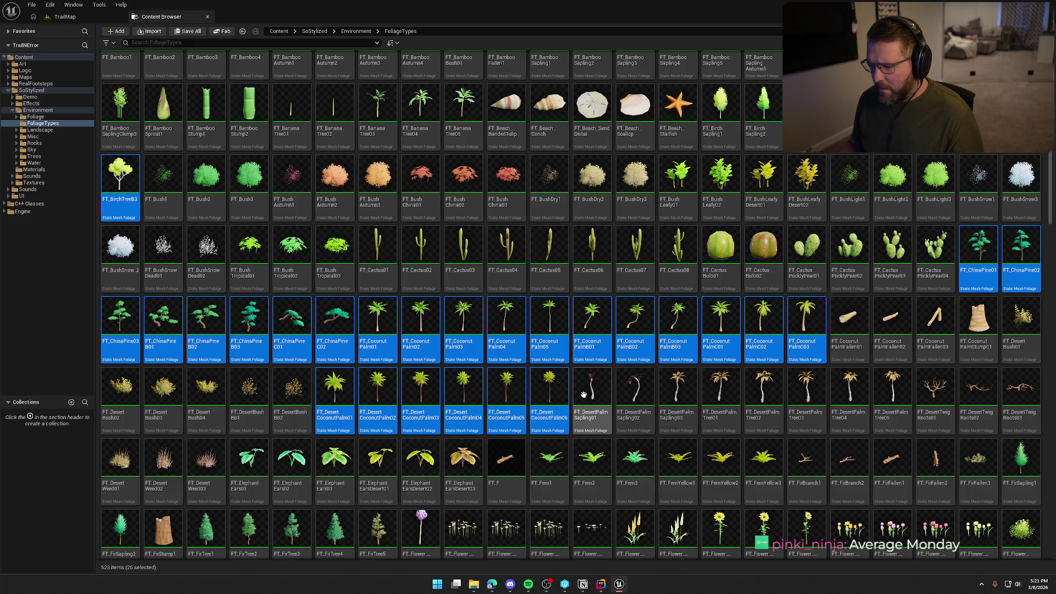
left_click(624, 395, "ctrl")
left_click(677, 396, "ctrl")
left_click(721, 396, "ctrl")
left_click(765, 396, "ctrl")
left_click(808, 396, "ctrl")
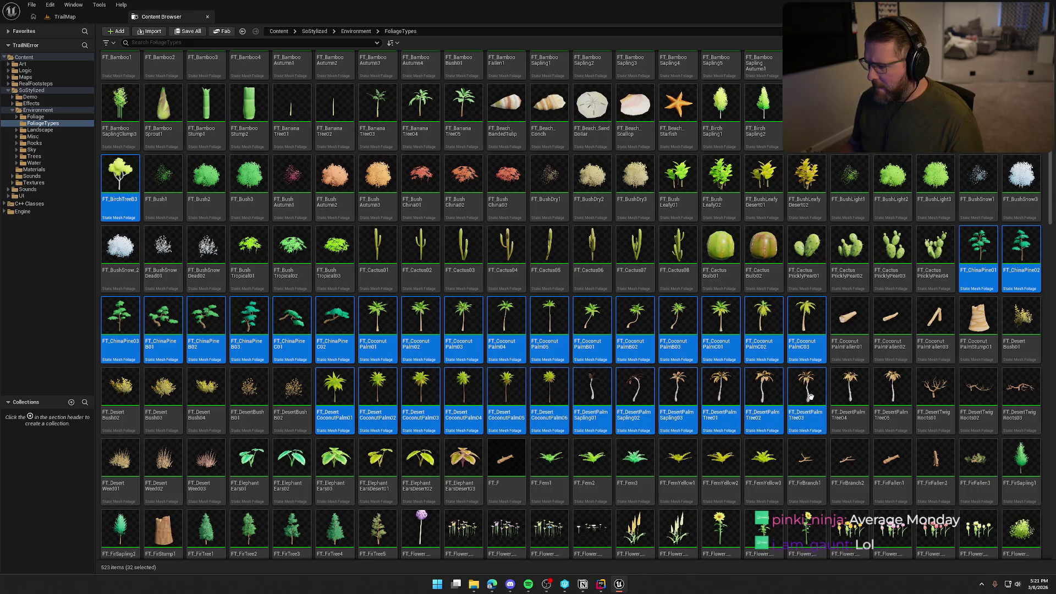
left_click(884, 396, "ctrl")
left_click(935, 397, "ctrl")
left_click(976, 399, "ctrl")
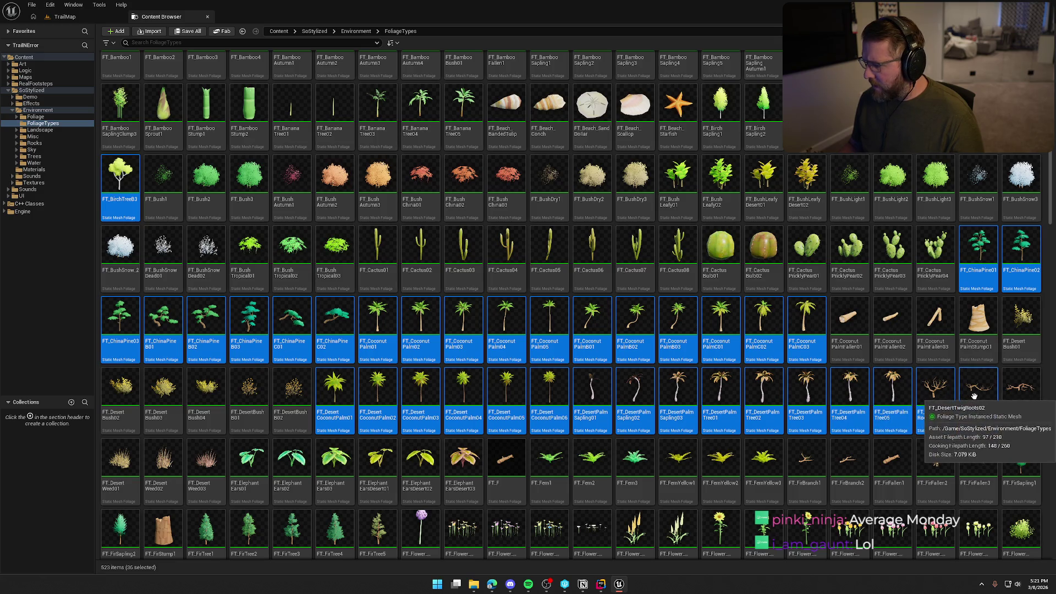
left_click(976, 401, "ctrl")
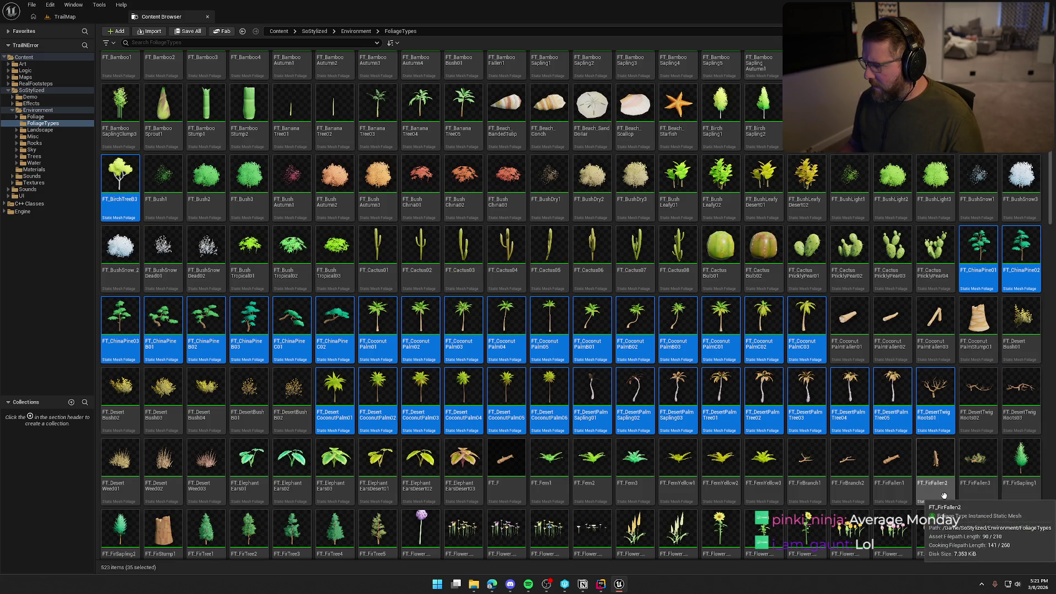
scroll(943, 496, "down", 2)
scroll(944, 496, "down", 3)
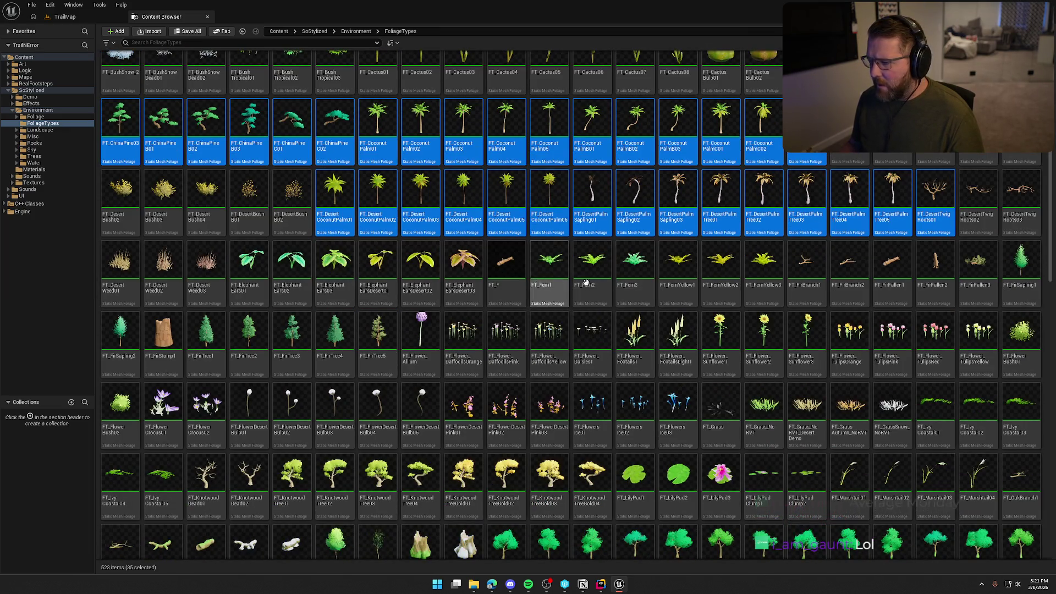
left_click(1021, 261, "ctrl")
scroll(891, 424, "down", 1)
left_click(120, 300, "ctrl")
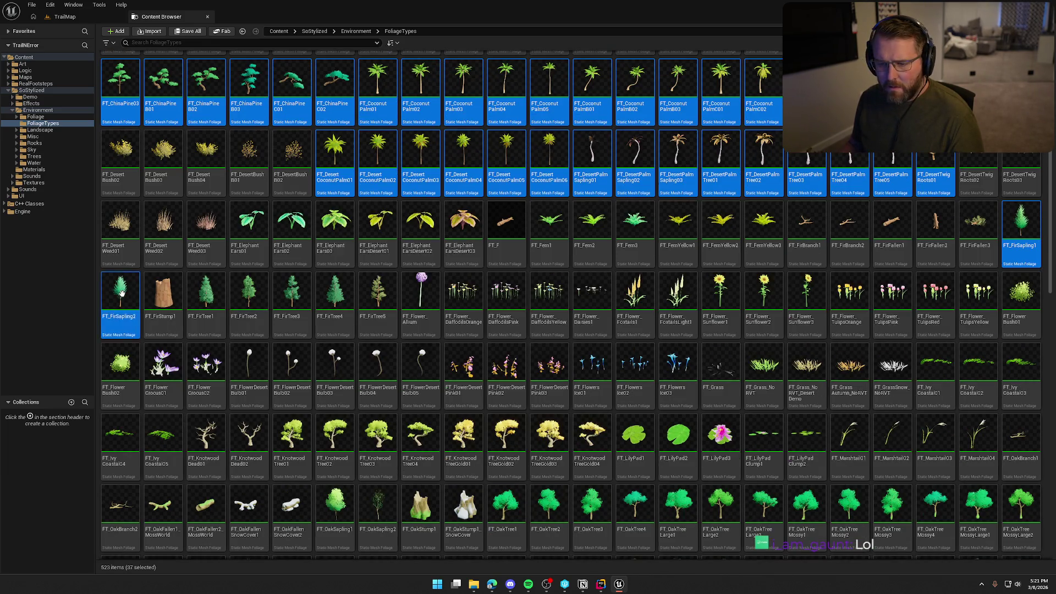
left_click(249, 294, "ctrl")
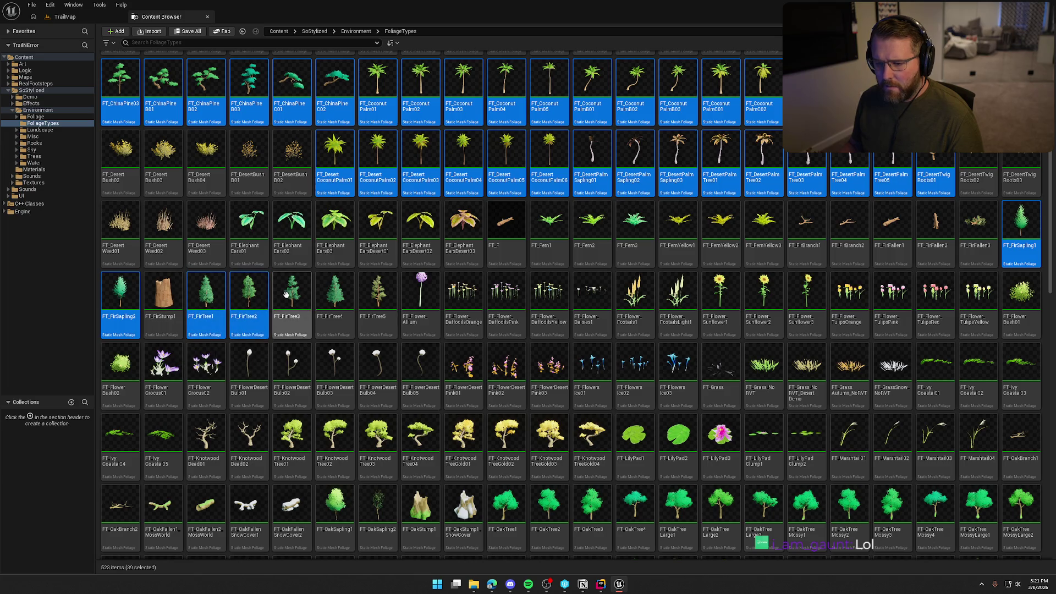
left_click(292, 294, "ctrl")
left_click(334, 294, "ctrl")
left_click(380, 292, "ctrl")
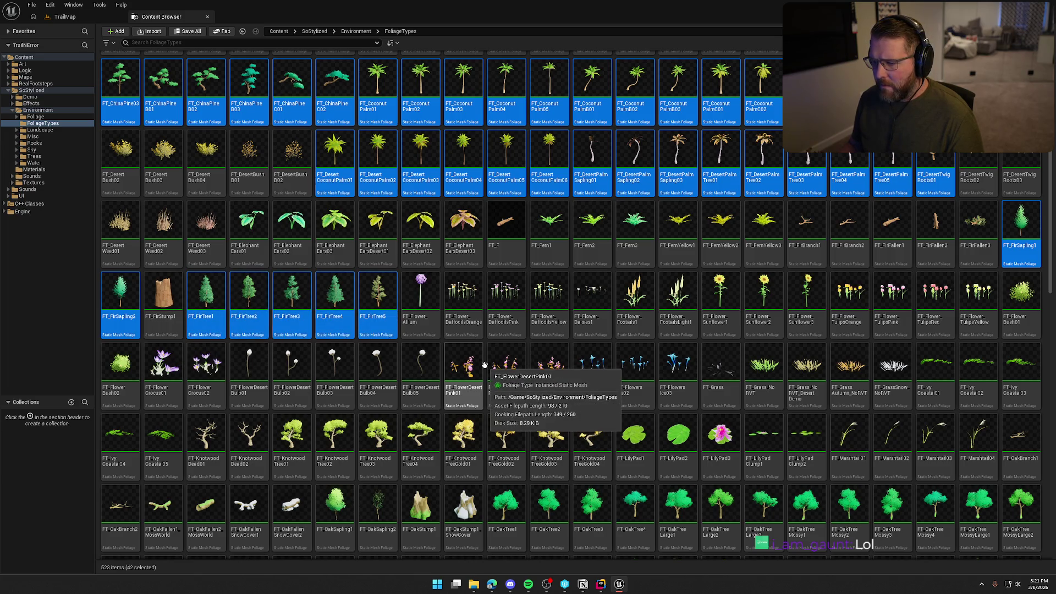
scroll(982, 332, "down", 2)
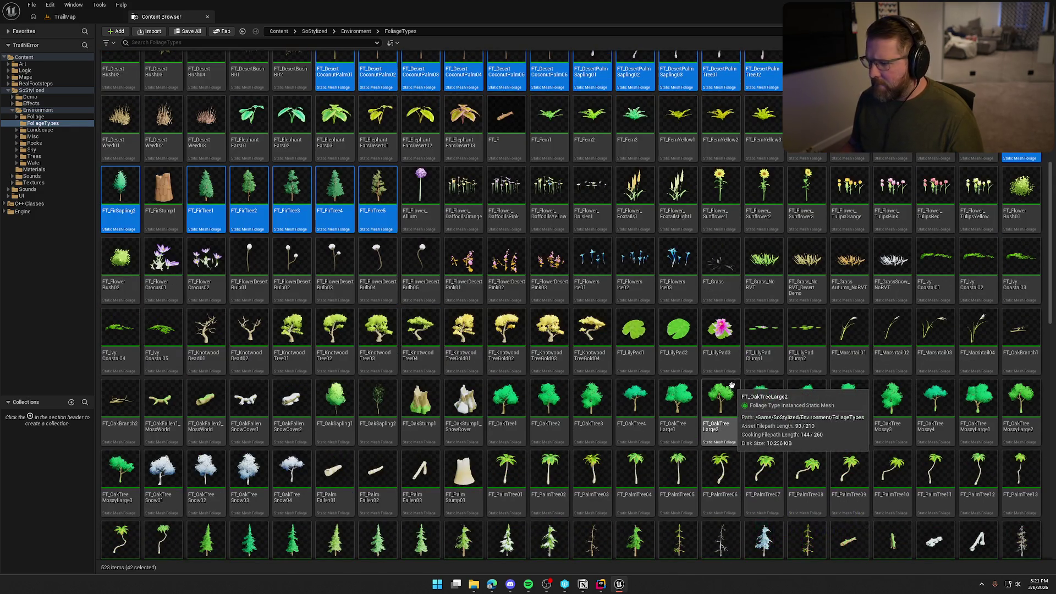
scroll(731, 385, "down", 1)
Add the Knotwood and Oak foliage types, from FT_KnotwoodDead01 to FT_OakTreeSnow04, to the batch.
left_click(212, 293, "ctrl")
left_click(249, 293, "ctrl")
left_click(291, 293, "ctrl")
left_click(334, 293, "ctrl")
left_click(377, 293, "ctrl")
left_click(420, 294, "ctrl")
left_click(460, 295, "ctrl")
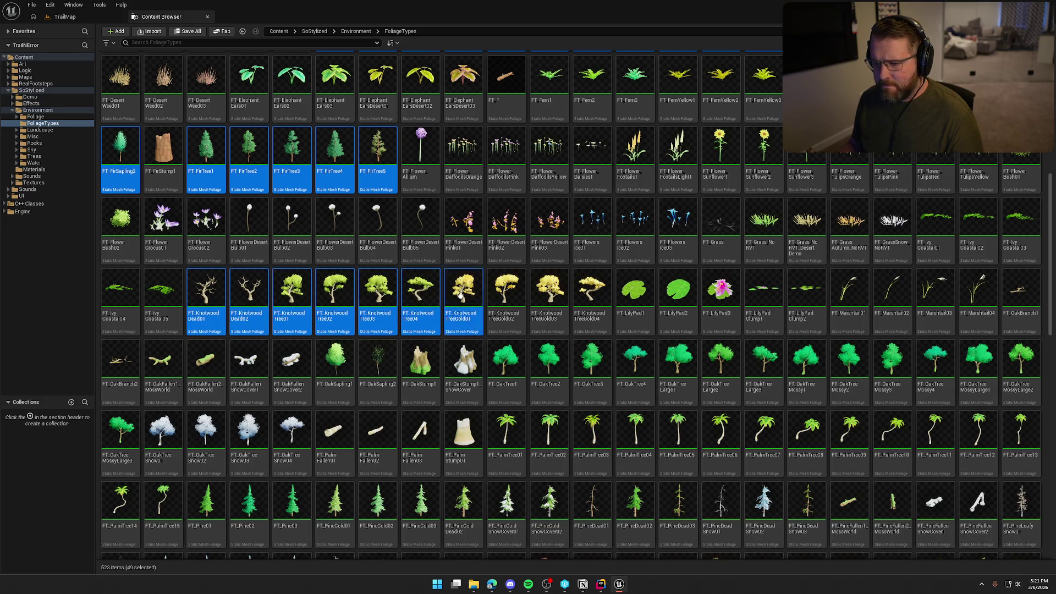
left_click(501, 294, "ctrl")
left_click(588, 287, "ctrl")
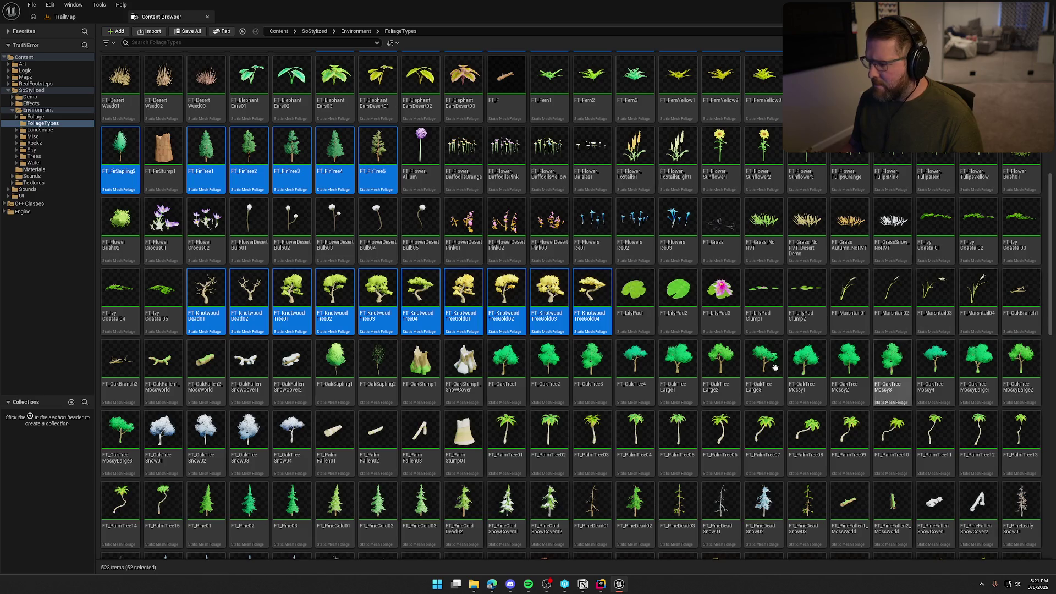
left_click(336, 368, "ctrl")
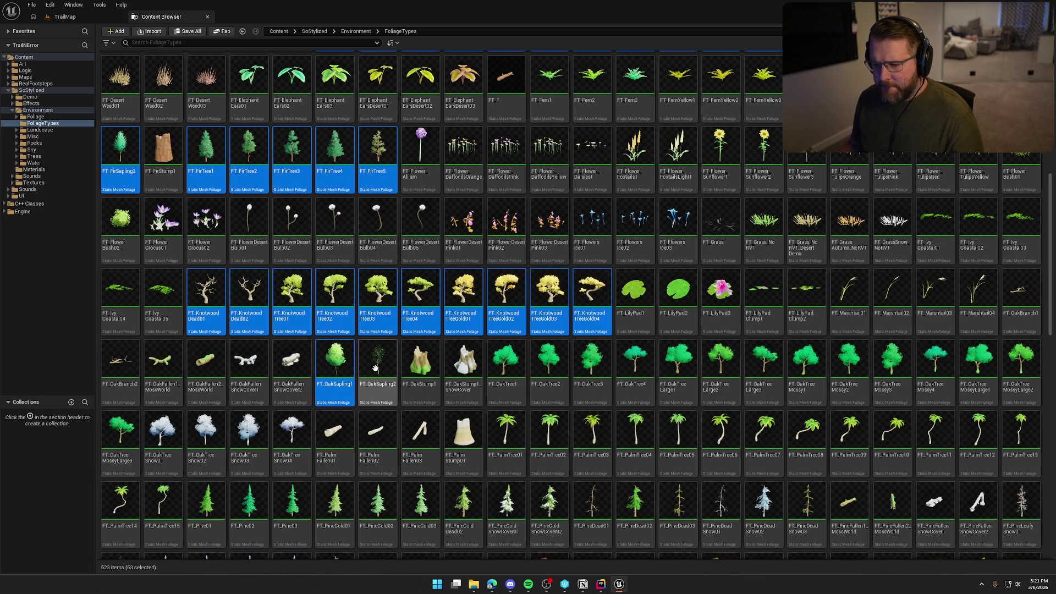
left_click(506, 363, "ctrl")
left_click(549, 363, "ctrl")
left_click(591, 363, "ctrl")
left_click(633, 366, "ctrl")
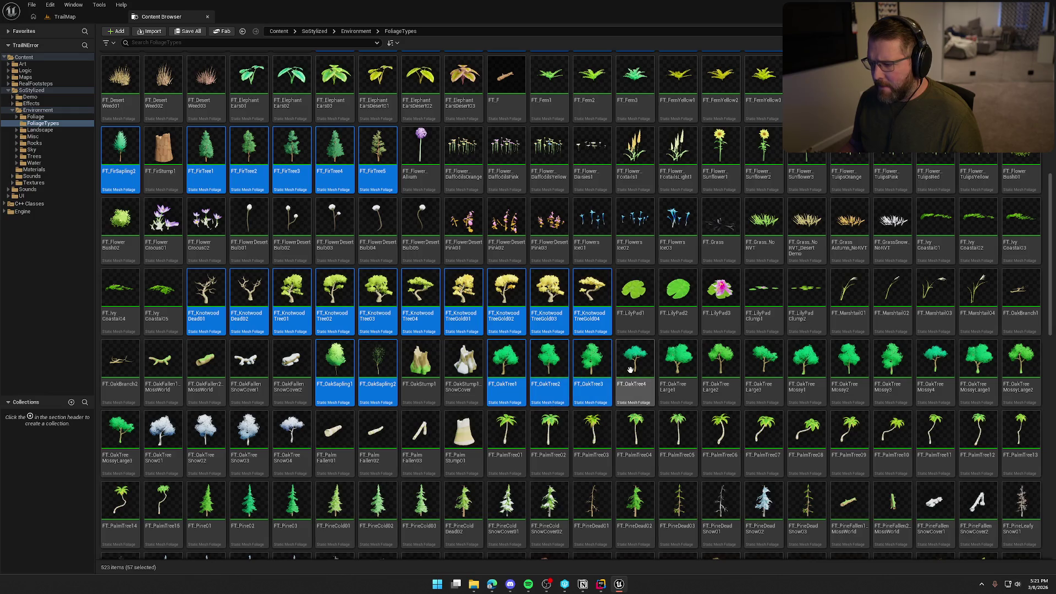
left_click(671, 367, "ctrl")
left_click(751, 368, "ctrl")
left_click(798, 364, "ctrl")
left_click(841, 364, "ctrl")
left_click(885, 363, "ctrl")
left_click(930, 363, "ctrl")
left_click(970, 362, "ctrl")
left_click(1021, 363, "ctrl")
left_click(120, 435, "ctrl")
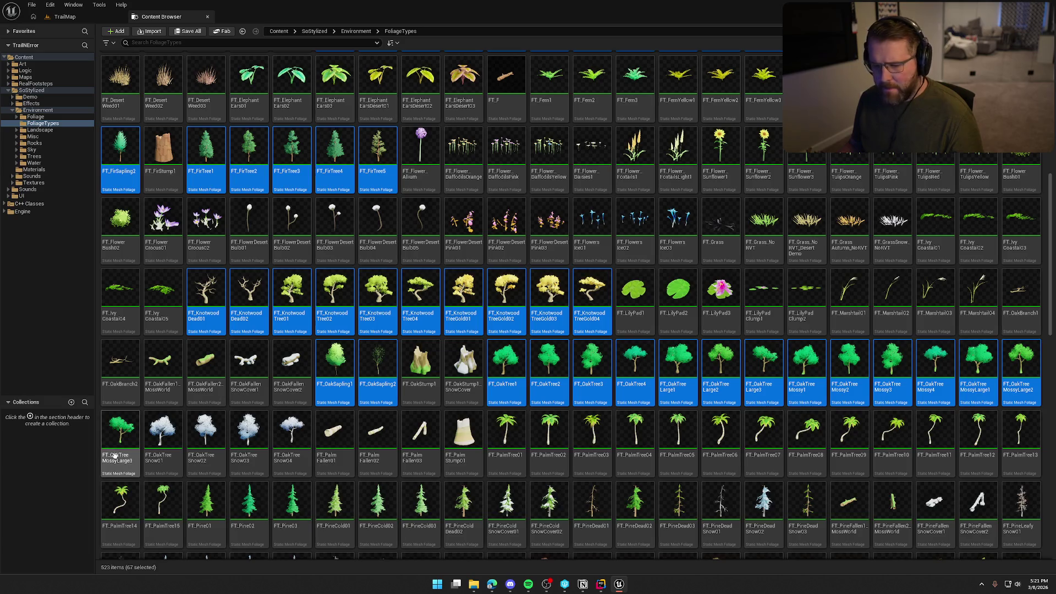
left_click(215, 439, "ctrl")
left_click(251, 438, "ctrl")
left_click(286, 440, "ctrl")
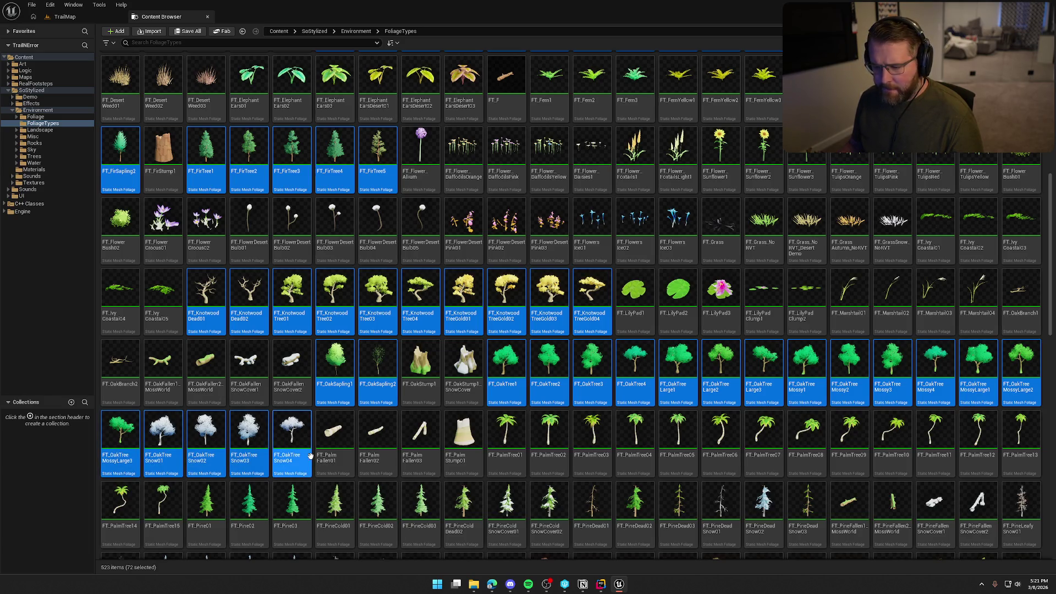
Add the PalmTree and Pine foliage types, through FT_PineSnowCover01, to the batch.
left_click(511, 440, "ctrl")
left_click(627, 442, "ctrl")
left_click(673, 442, "ctrl")
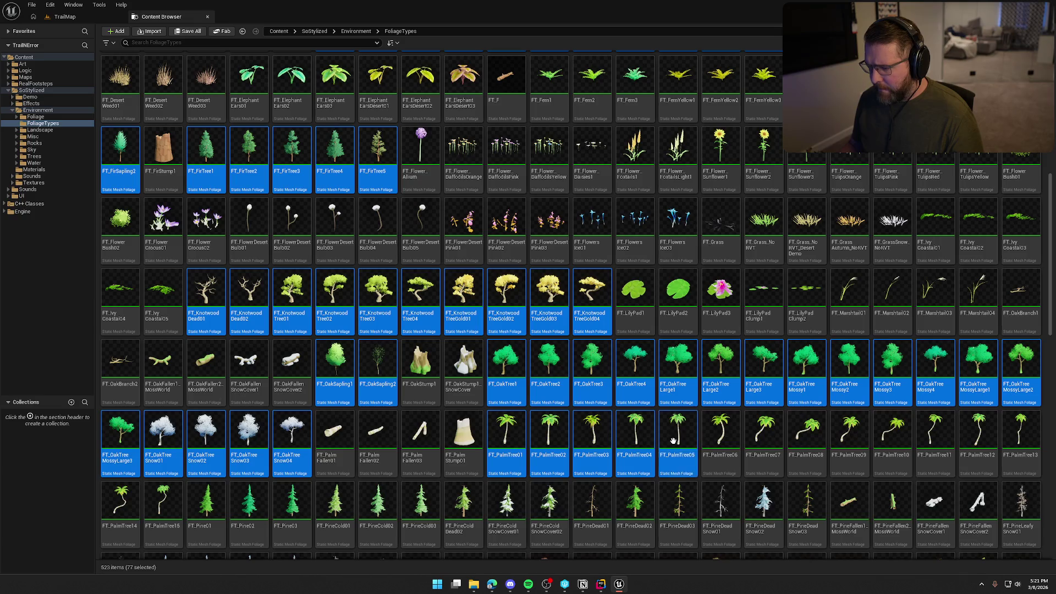
left_click(765, 438, "ctrl")
left_click(806, 437, "ctrl")
left_click(850, 437, "ctrl")
left_click(892, 436, "ctrl")
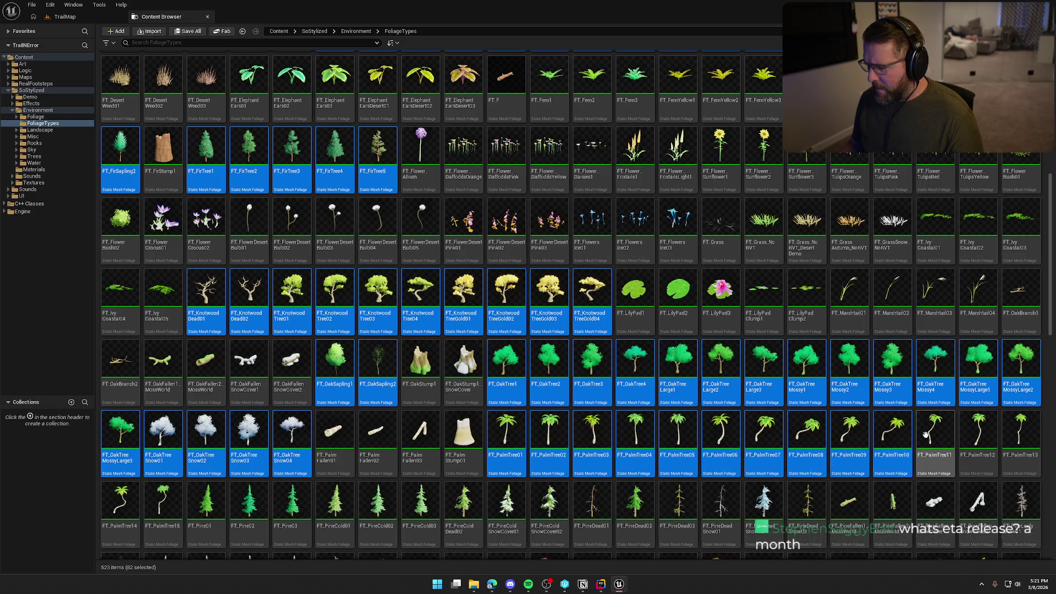
left_click(977, 436, "ctrl")
left_click(1020, 437, "ctrl")
scroll(644, 401, "down", 3)
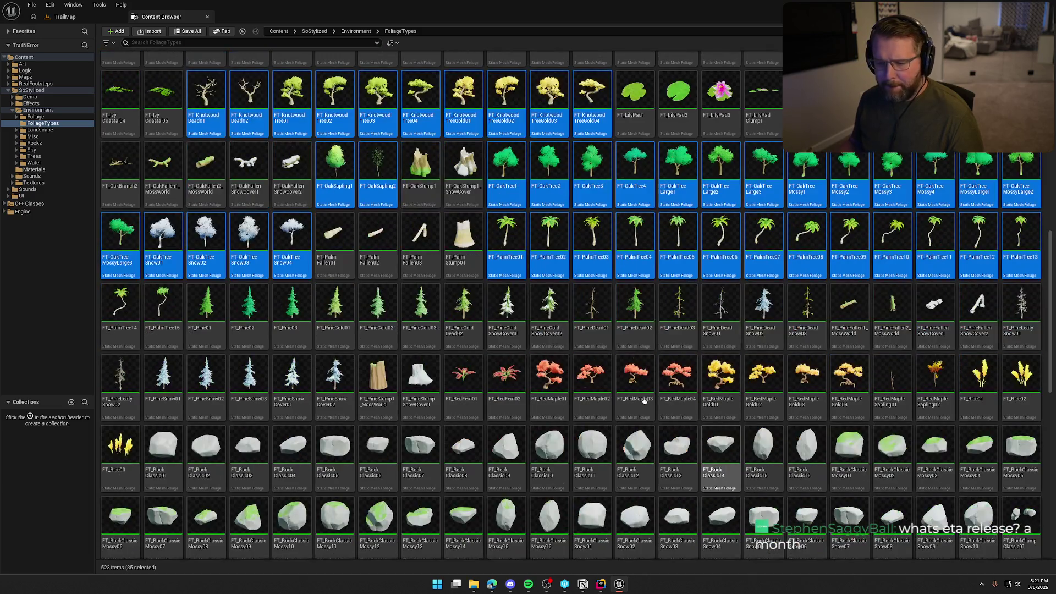
scroll(374, 327, "down", 1)
left_click(126, 268, "ctrl")
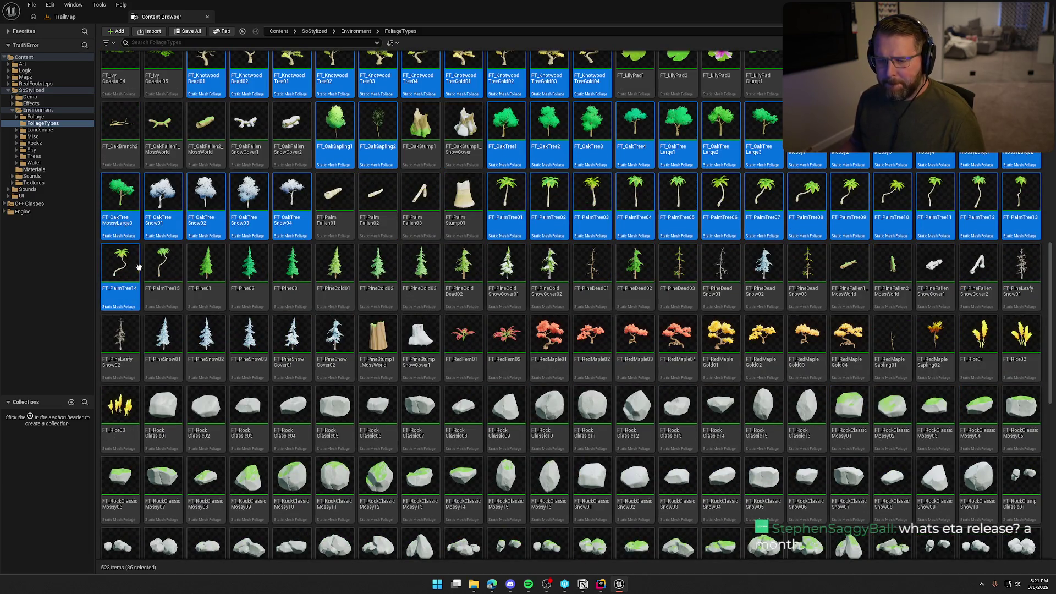
left_click(204, 260, "ctrl")
left_click(246, 263, "ctrl")
left_click(289, 261, "ctrl")
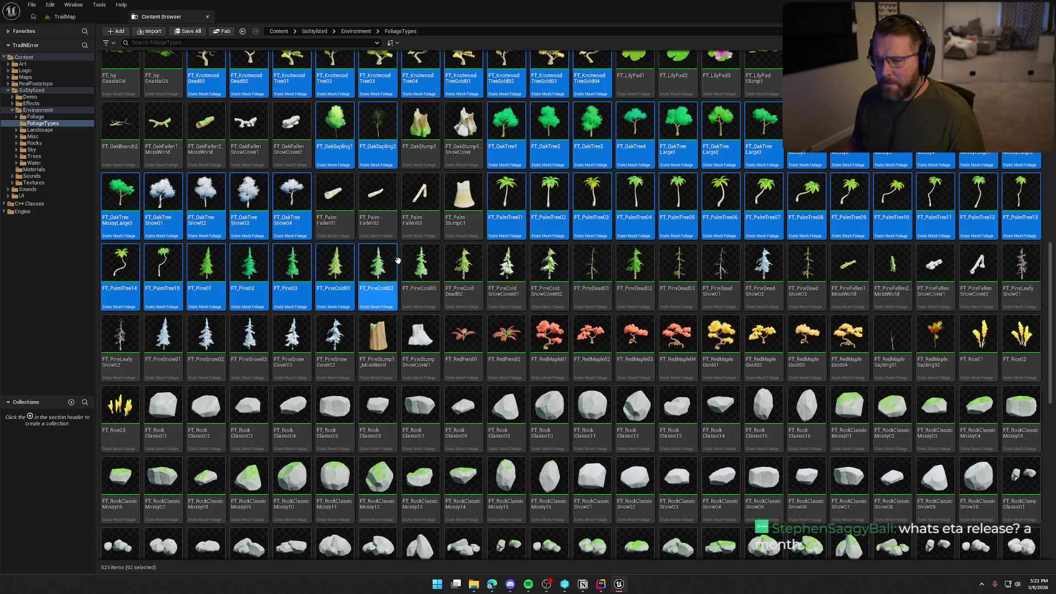
left_click(465, 265, "ctrl")
left_click(506, 264, "ctrl")
left_click(549, 264, "ctrl")
left_click(592, 264, "ctrl")
left_click(635, 265, "ctrl")
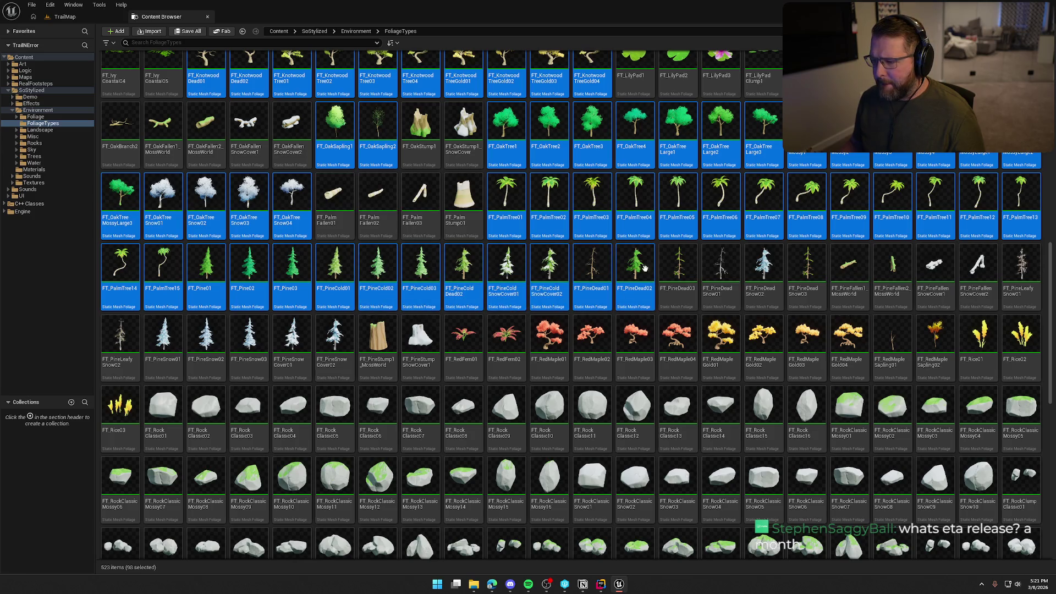
left_click(678, 266, "ctrl")
left_click(712, 267, "ctrl")
left_click(756, 265, "ctrl")
left_click(799, 265, "ctrl")
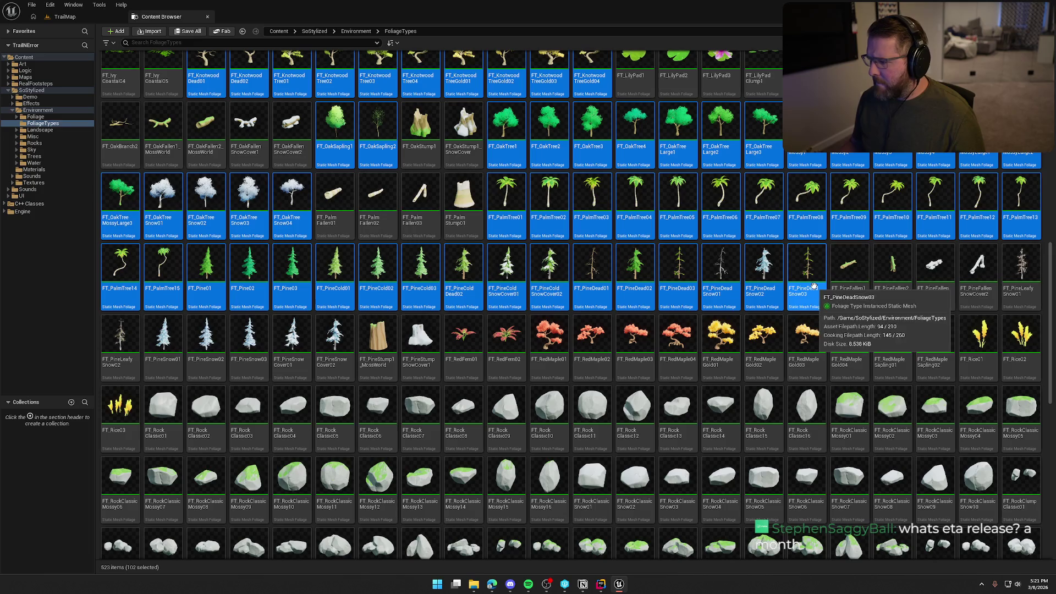
left_click(1003, 291, "ctrl")
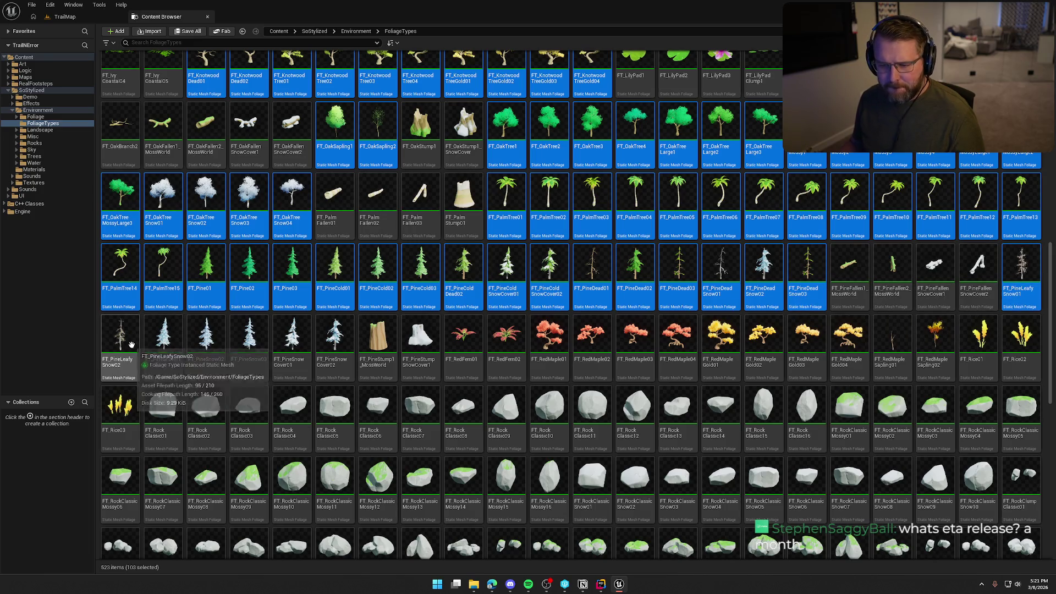
left_click(154, 343, "ctrl+shift")
left_click(241, 346, "ctrl")
left_click(291, 335, "ctrl")
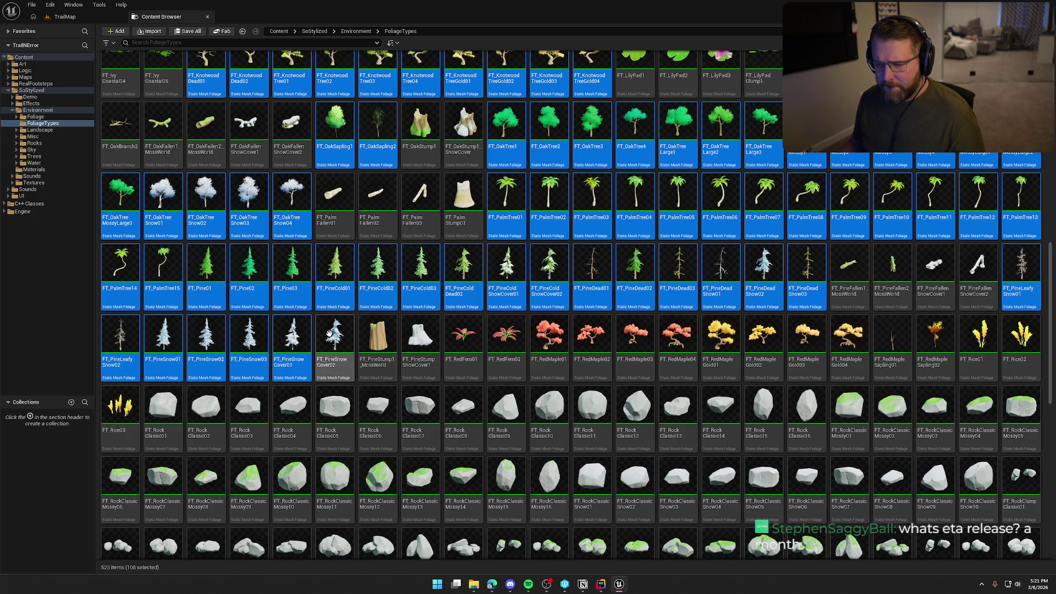
Add the RedMaple, RedMapleGold and RedMapleSapling02 foliage types, completing the 118-item batch.
left_click(549, 337, "ctrl")
left_click(646, 343, "ctrl")
left_click(671, 342, "ctrl")
left_click(714, 340, "ctrl")
left_click(754, 338, "ctrl")
left_click(803, 338, "ctrl")
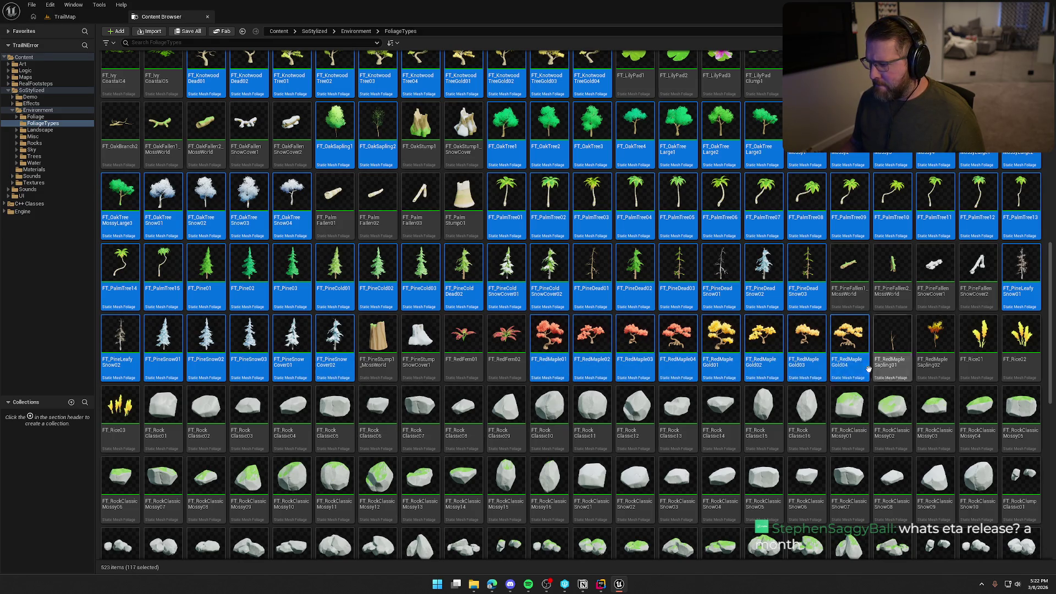
left_click(935, 352, "ctrl")
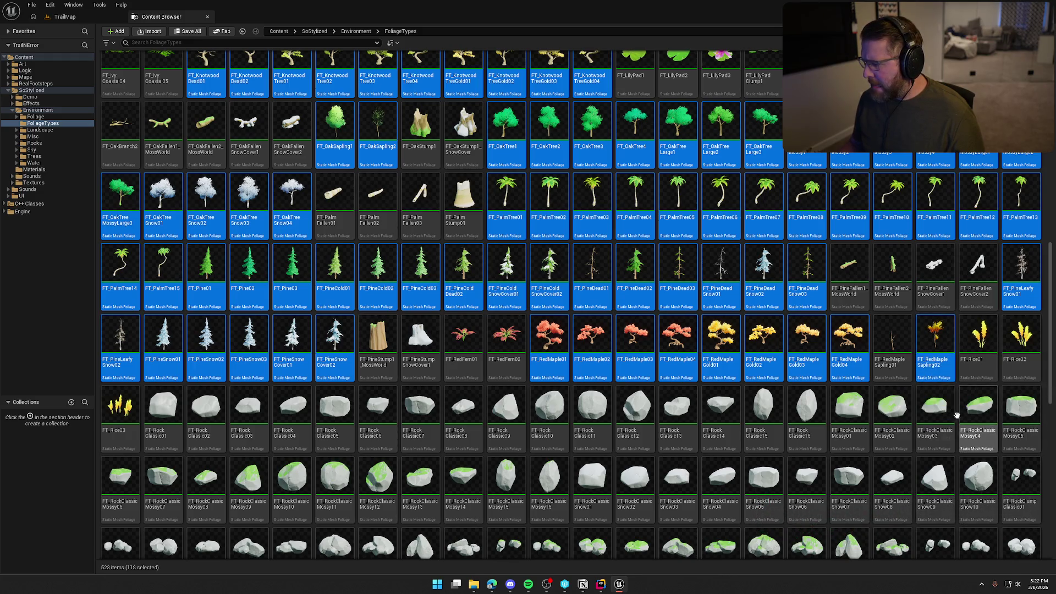
scroll(625, 407, "down", 3)
scroll(624, 419, "down", 4)
scroll(625, 419, "down", 6)
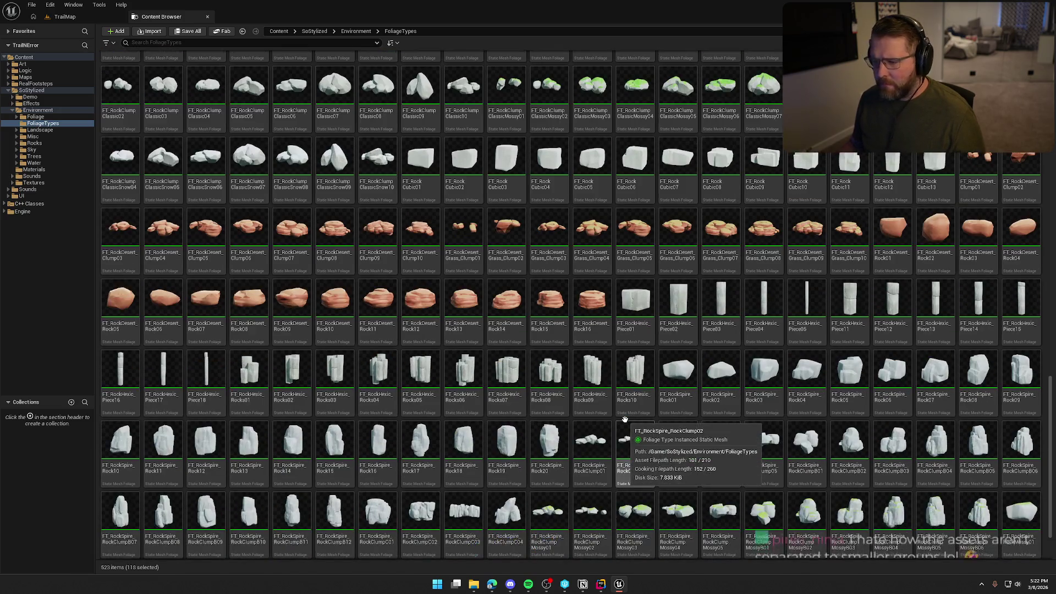
scroll(625, 420, "down", 2)
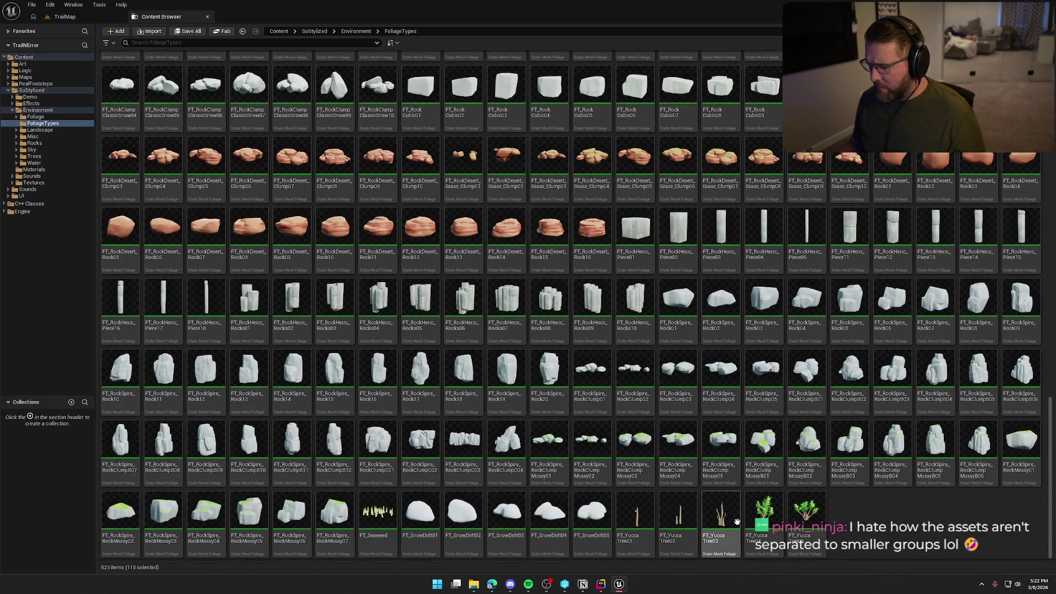
scroll(737, 521, "up", 3)
scroll(740, 544, "down", 3)
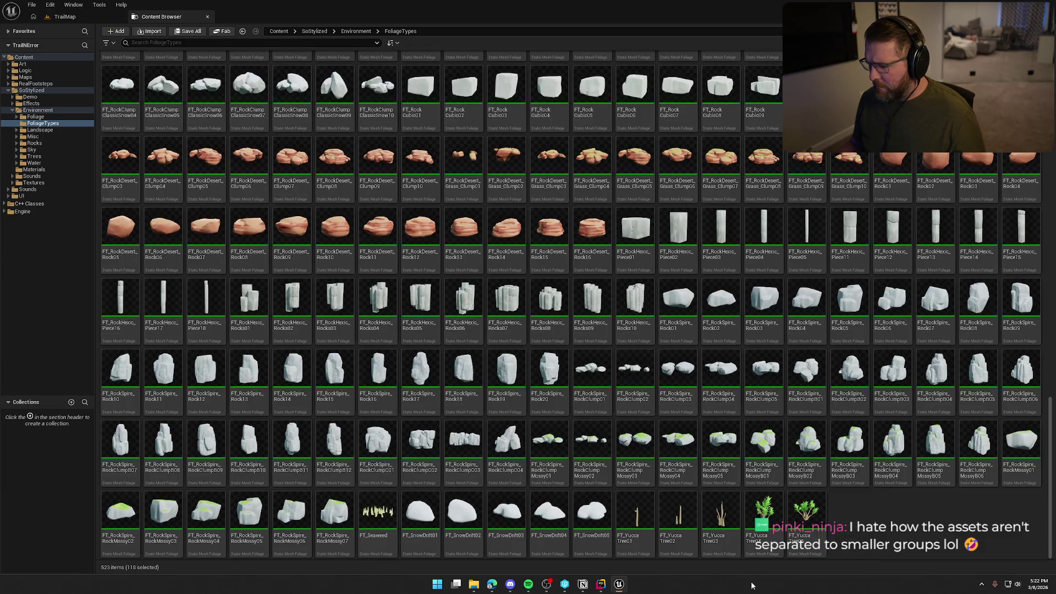
scroll(763, 205, "up", 10)
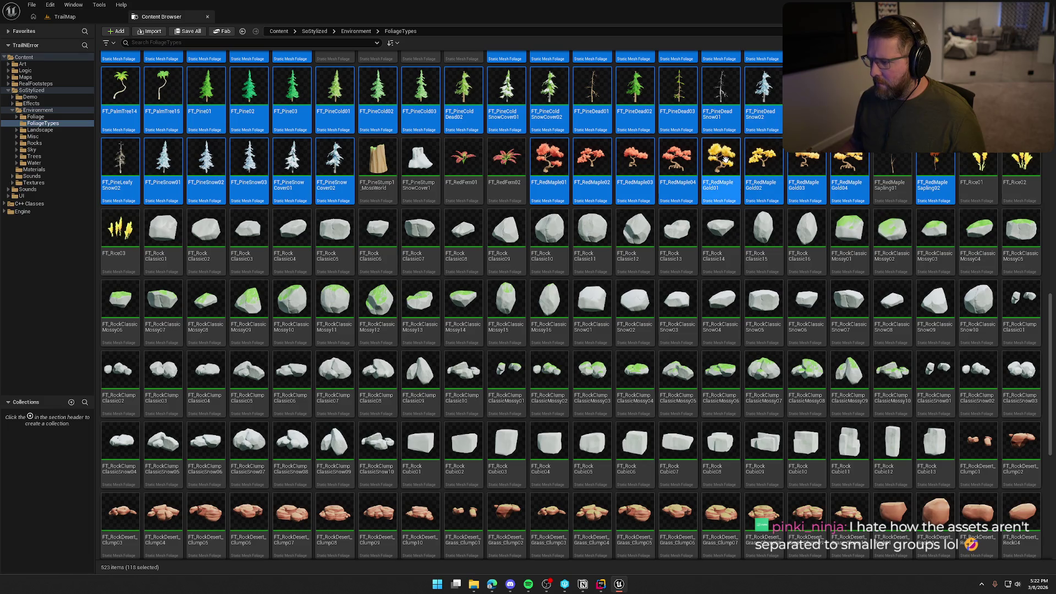
right_click(727, 161)
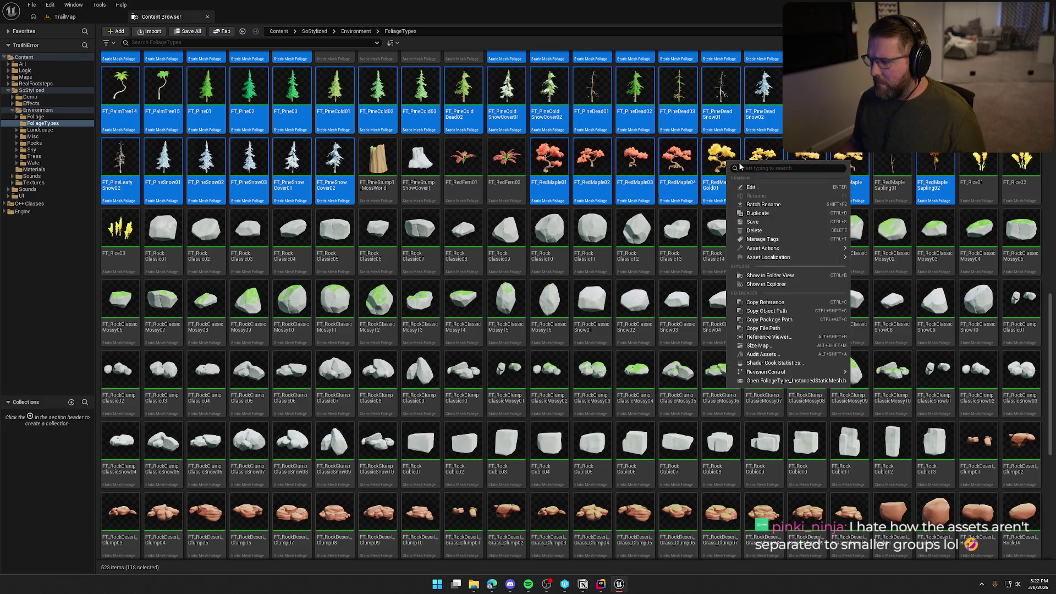
Edit the 118 foliage types' material settings in the Property Matrix, check out and save, then close it.
mouse_move(792, 248)
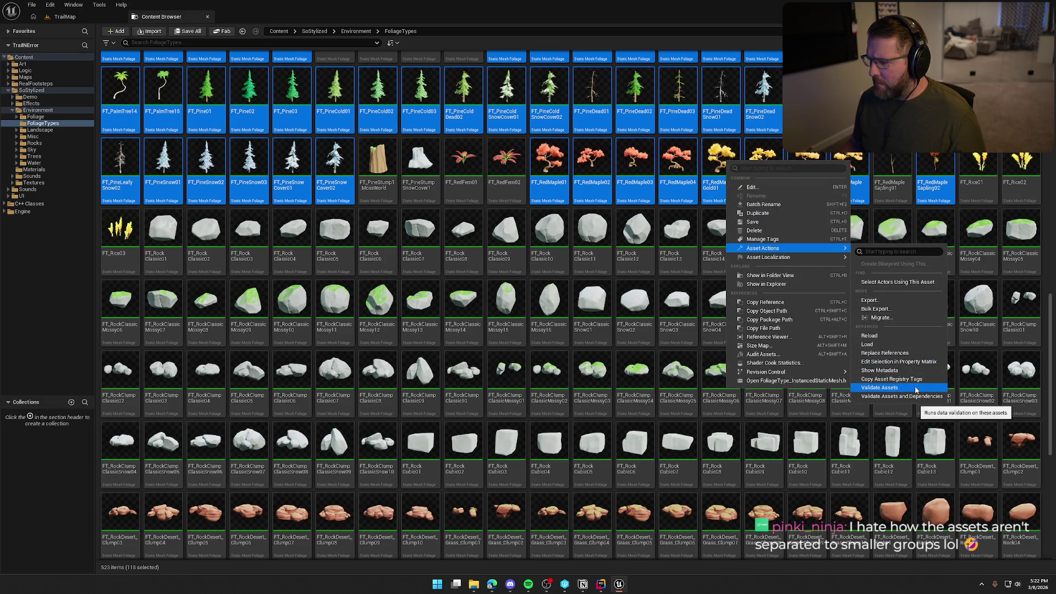
left_click(905, 362)
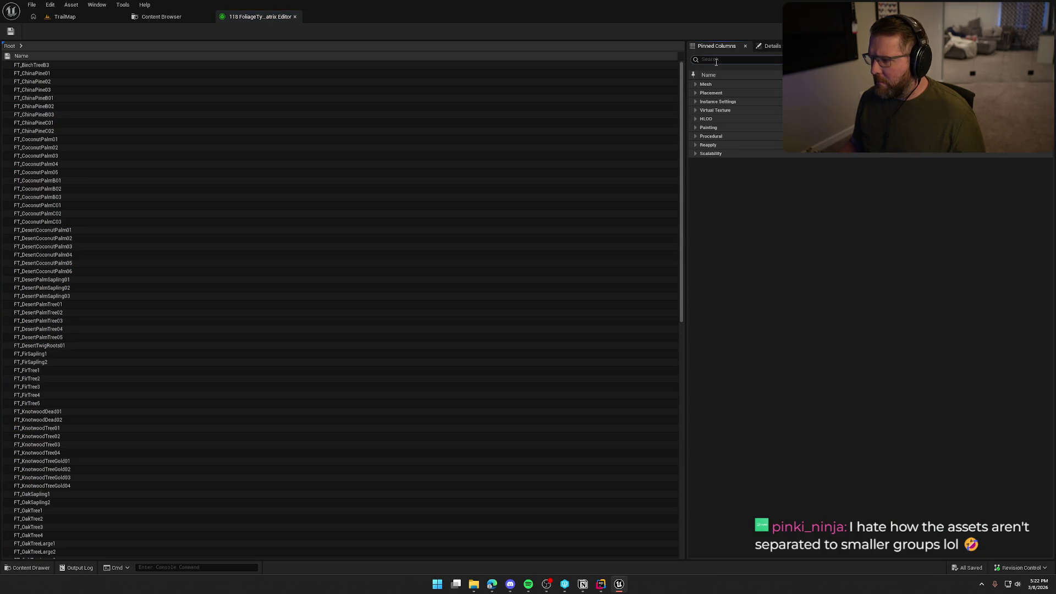
type("mater")
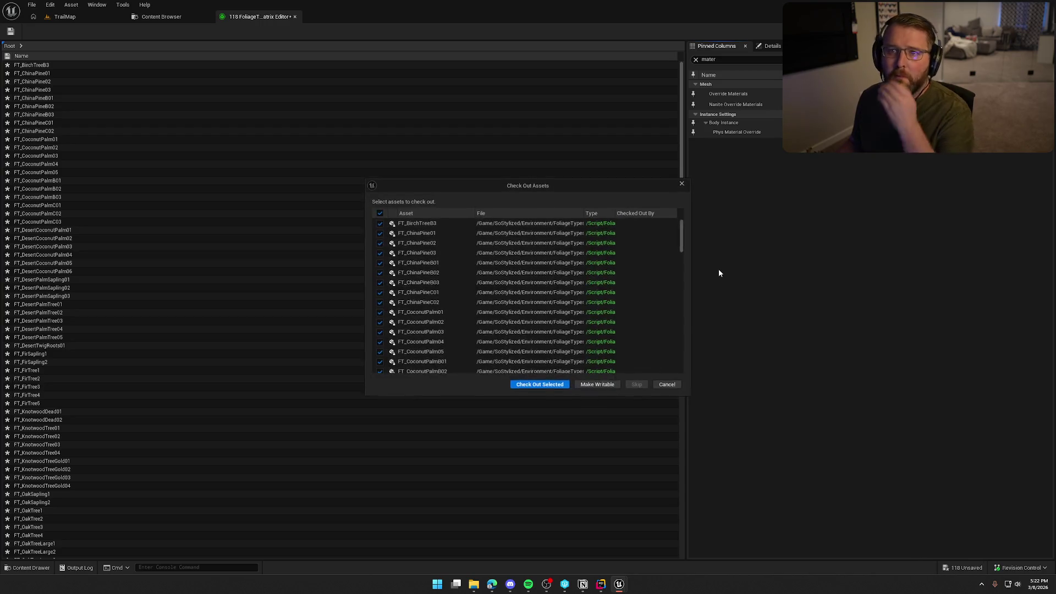
left_click(558, 385)
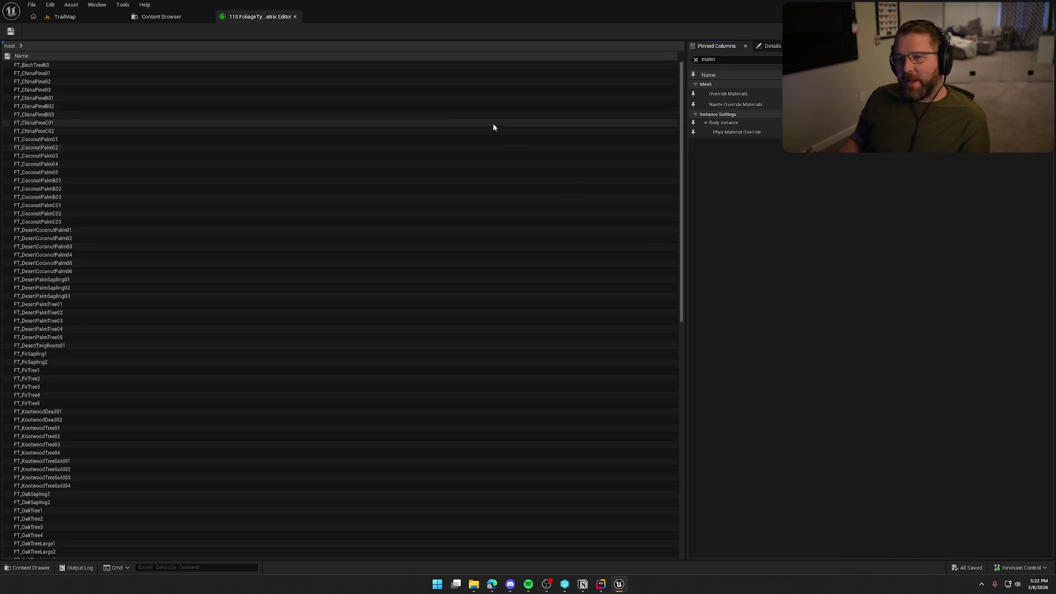
left_click(295, 17)
left_click(687, 229)
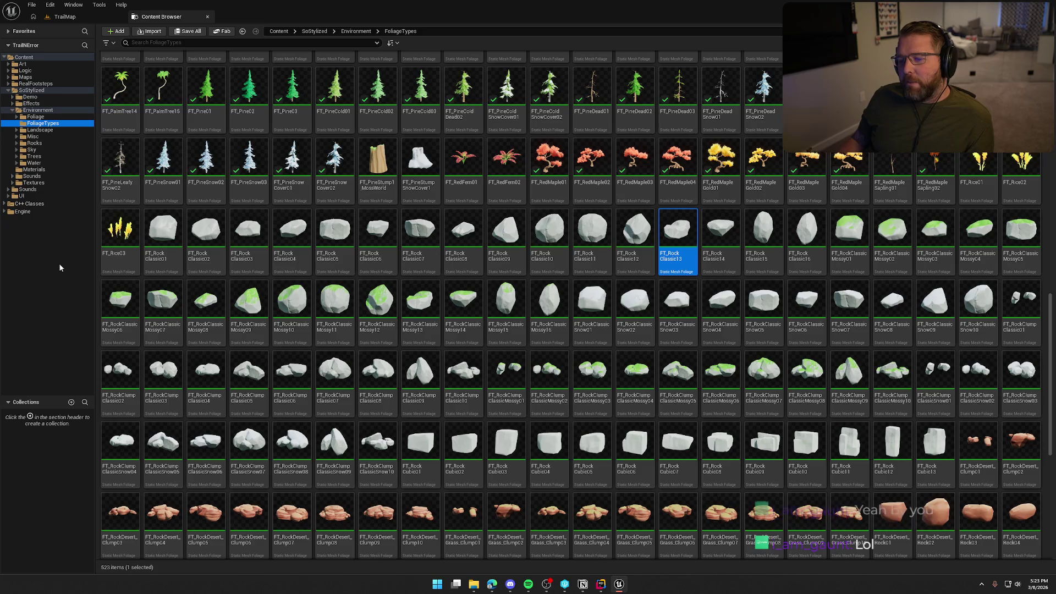
Select FT_Bamboo1 through the Bamboo row plus all Banana Tree foliage types, 25 in total.
scroll(495, 328, "down", 2)
scroll(492, 326, "down", 3)
scroll(479, 320, "up", 5)
scroll(479, 320, "up", 15)
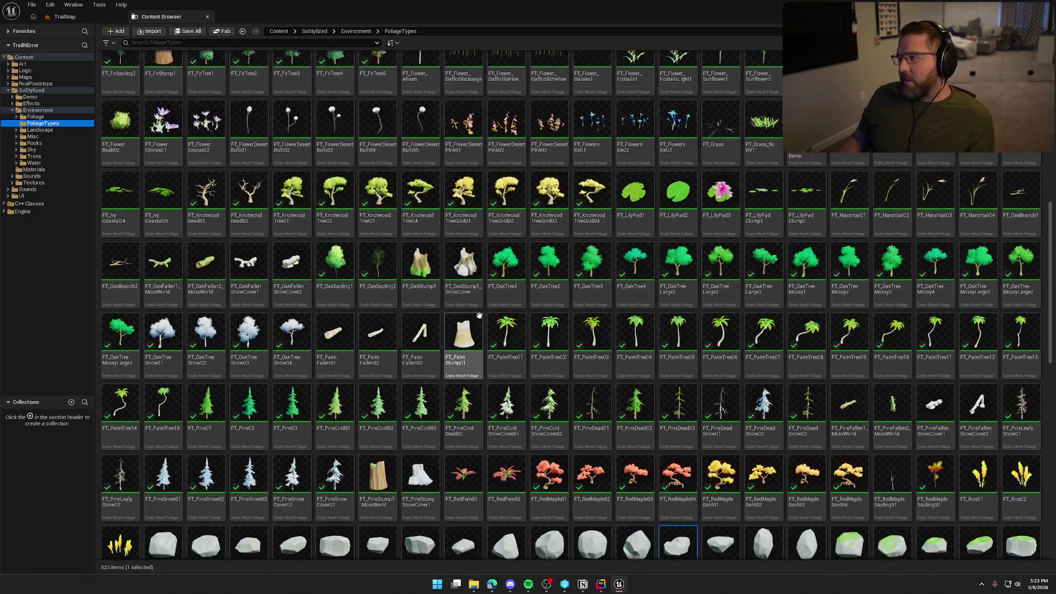
scroll(476, 308, "up", 3)
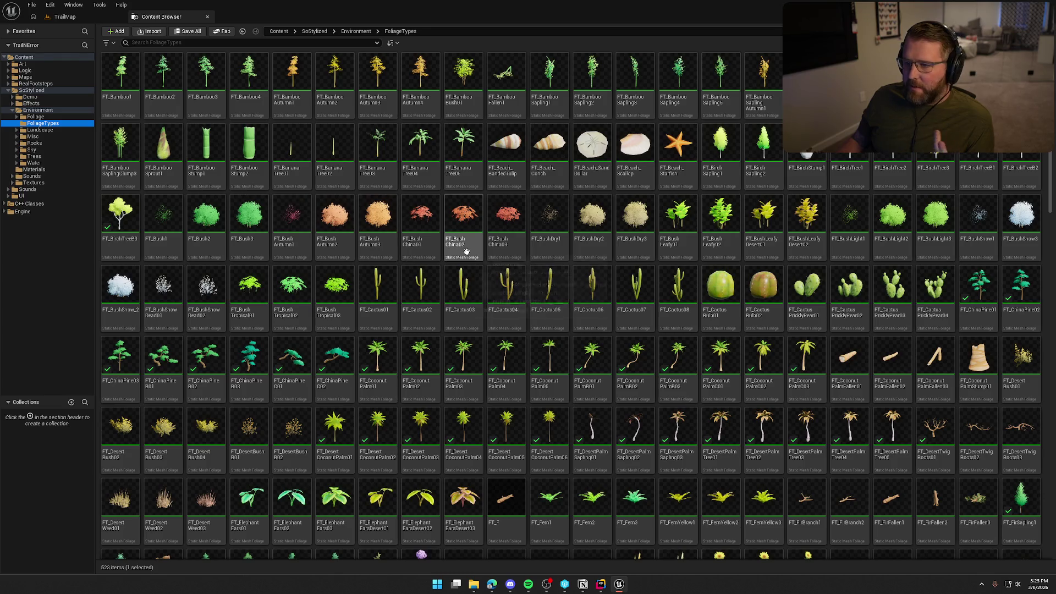
left_click(128, 99)
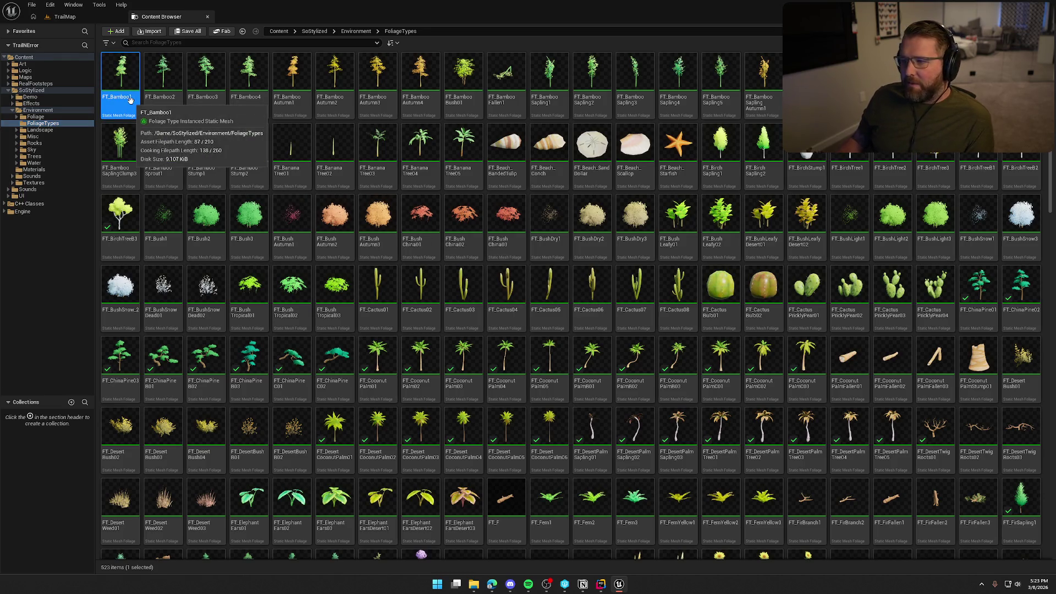
left_click(935, 85, "shift")
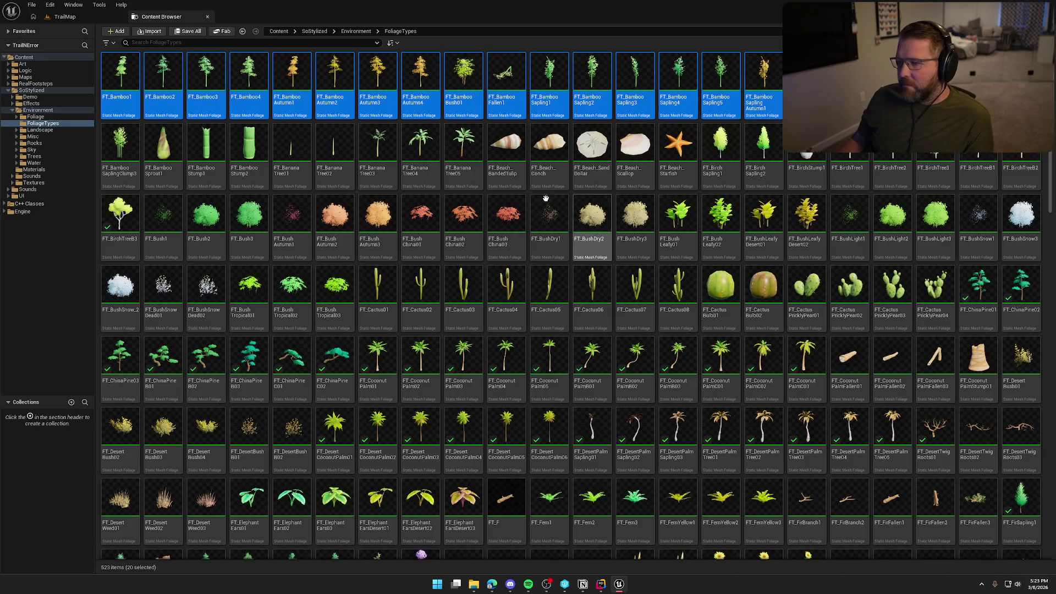
left_click(379, 149, "ctrl")
left_click(415, 149, "ctrl")
left_click(463, 148, "ctrl")
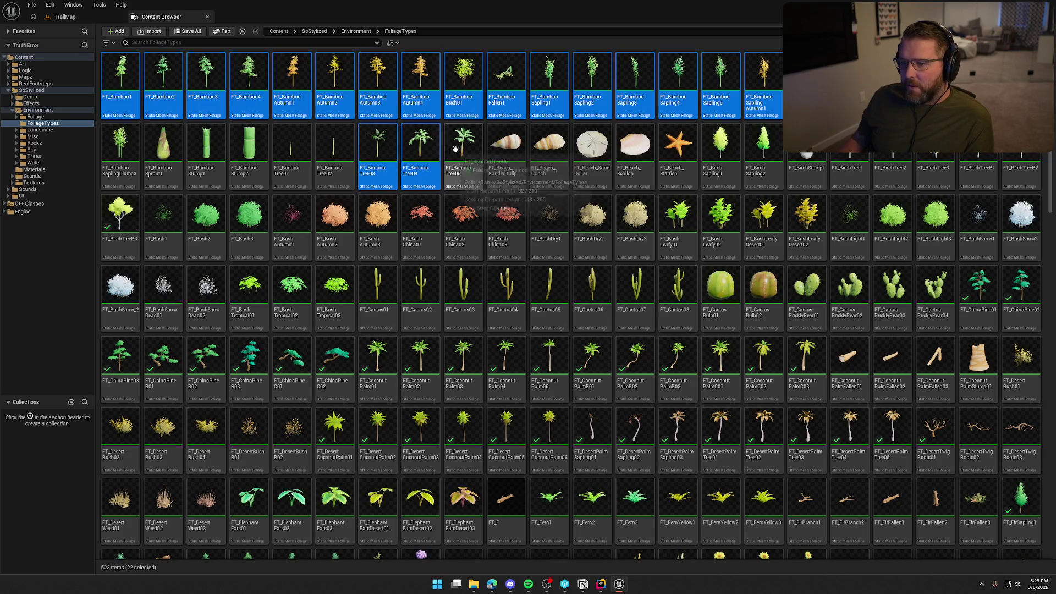
left_click(342, 146, "ctrl")
left_click(295, 146, "ctrl")
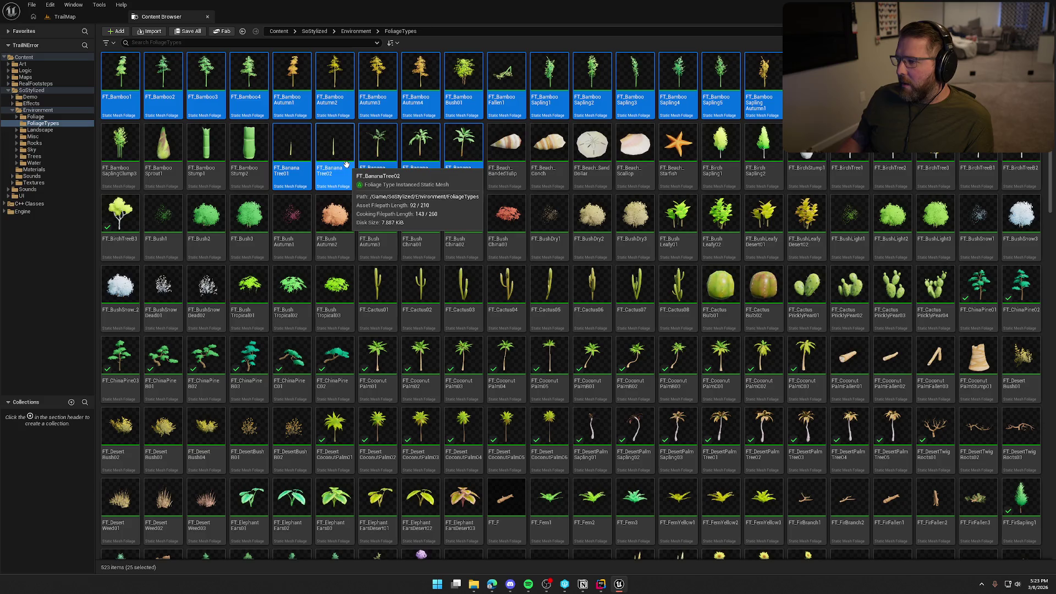
right_click(338, 70)
Filter the Property Matrix for 'materi', adjust the material overrides, save all 25, and close the matrix.
mouse_move(396, 163)
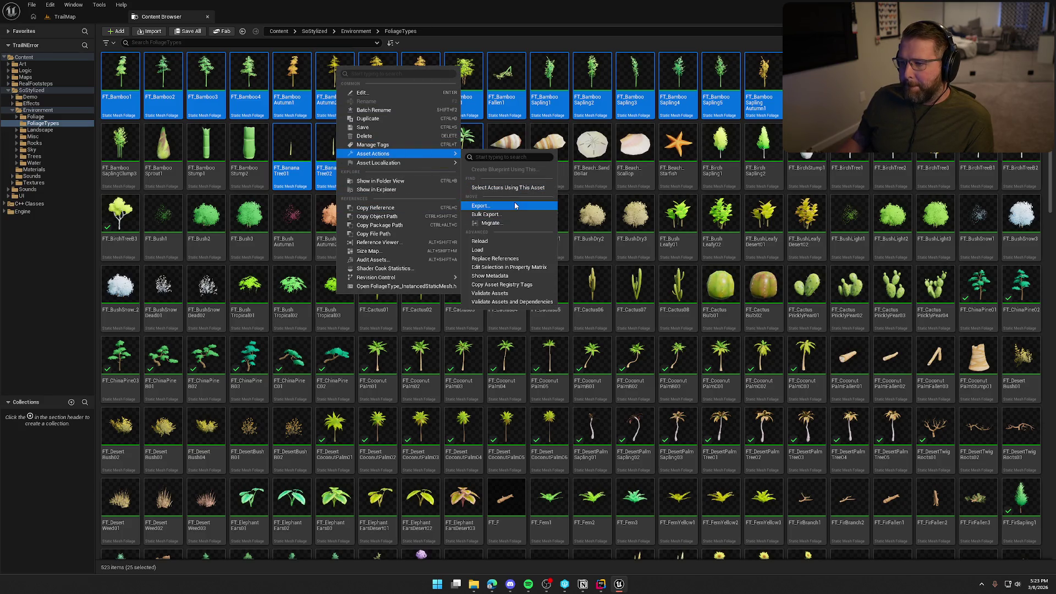
left_click(514, 267)
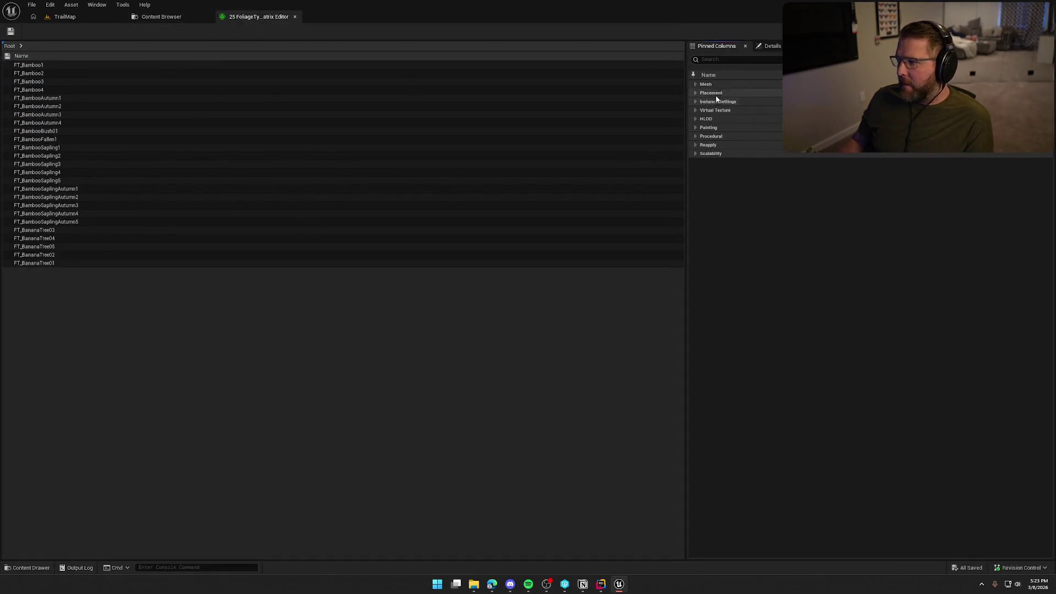
type("materi")
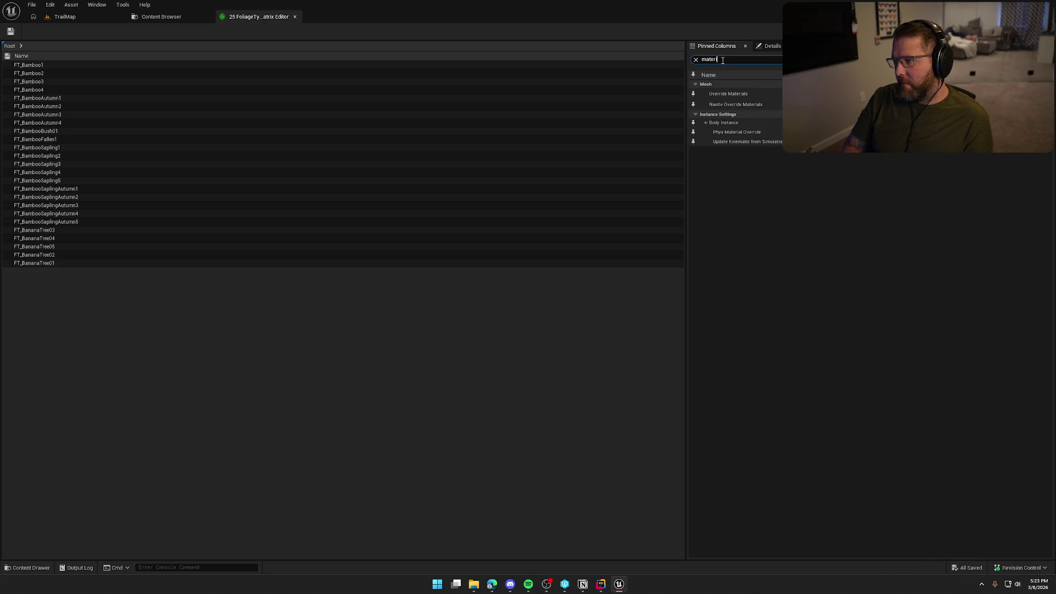
left_click(876, 177)
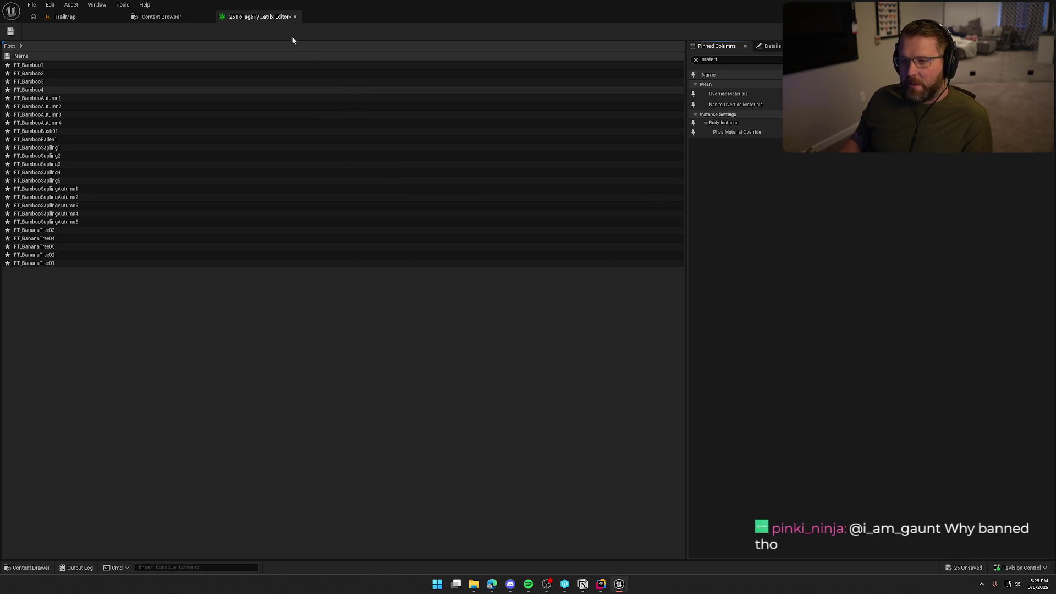
left_click(540, 385)
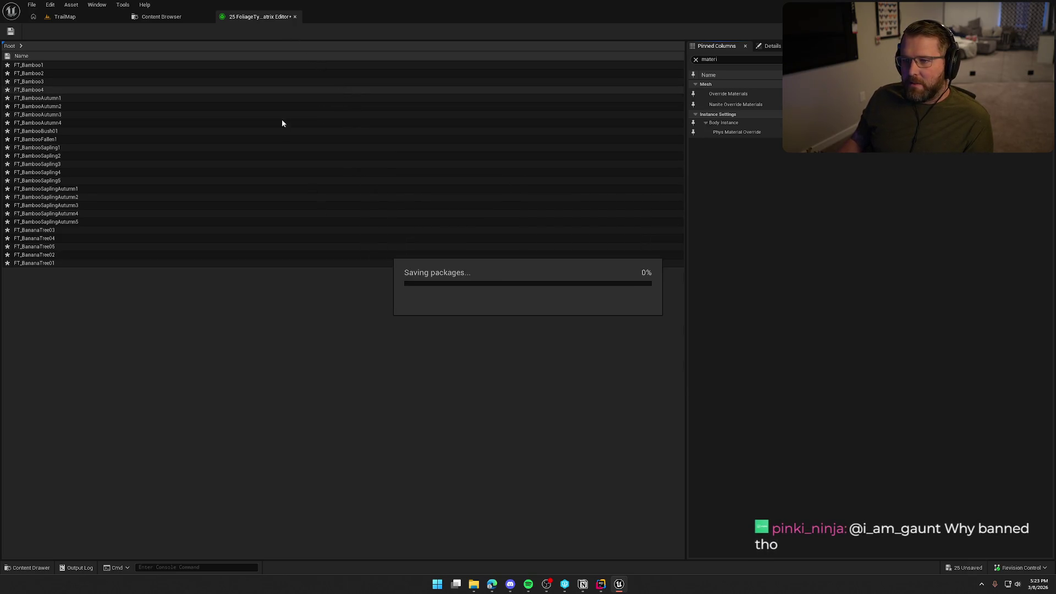
left_click(294, 17)
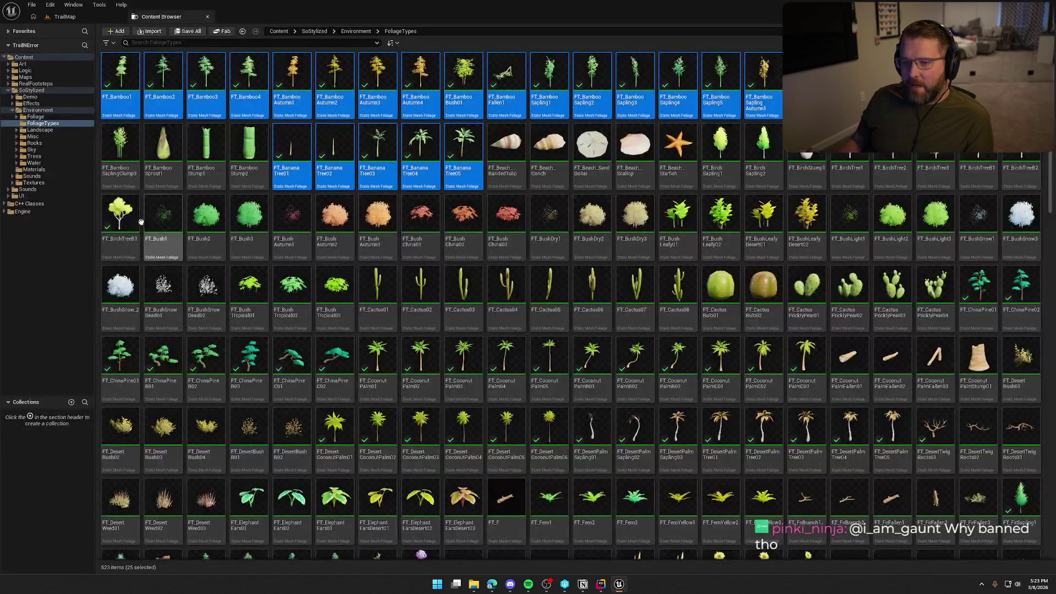
Browse the Foliage, Meshes and FoliageTypes folders, then close the Content Browser.
left_click(35, 117)
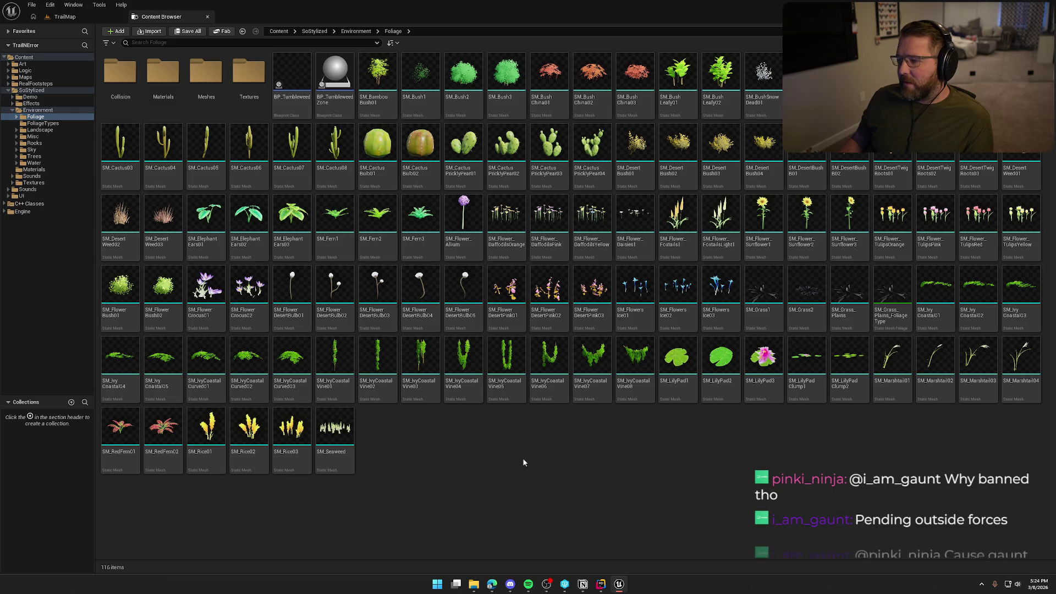
double_click(206, 74)
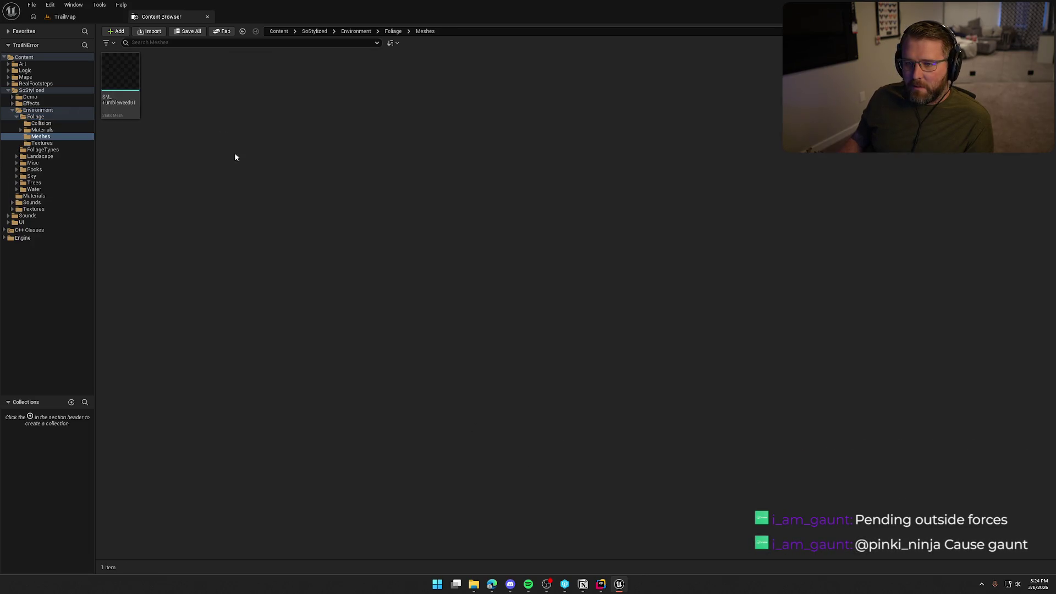
left_click(51, 151)
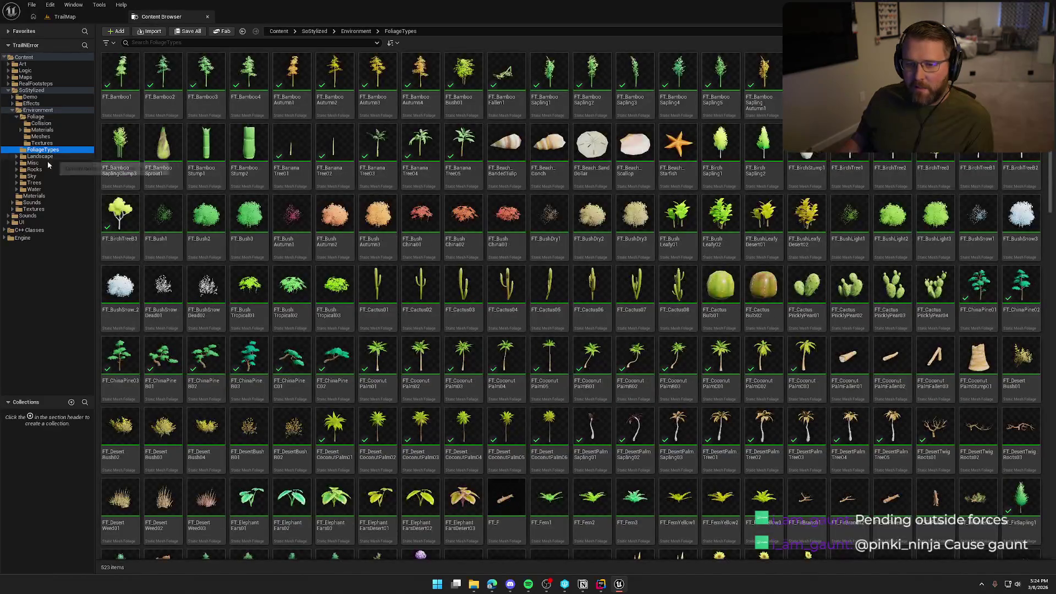
left_click(207, 16)
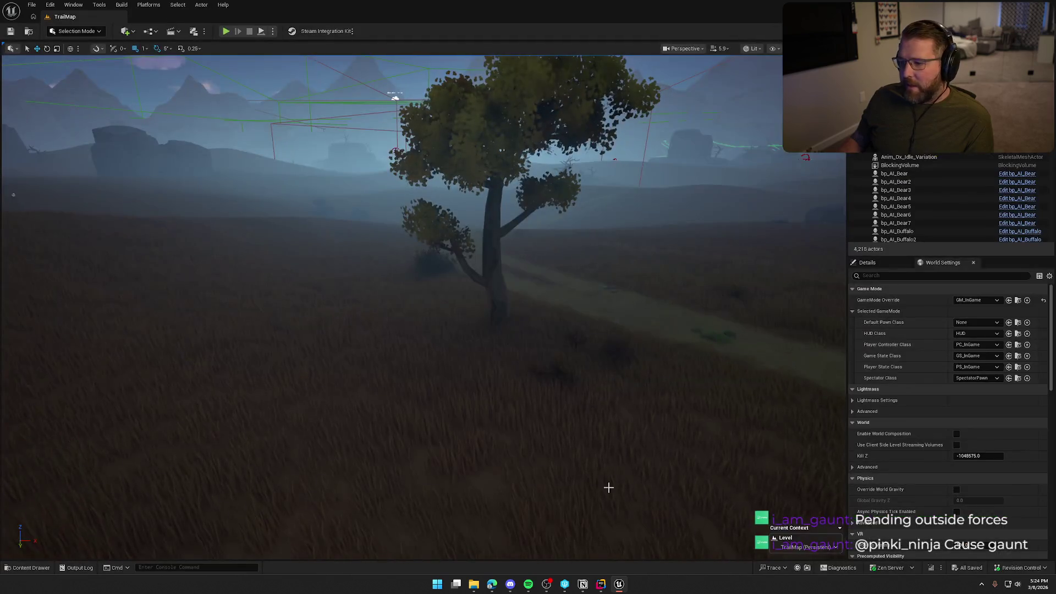
Hide the viewport debug lines with game view (G) and bring up the Notion To Do board.
key("g")
scroll(583, 462, "down", 6)
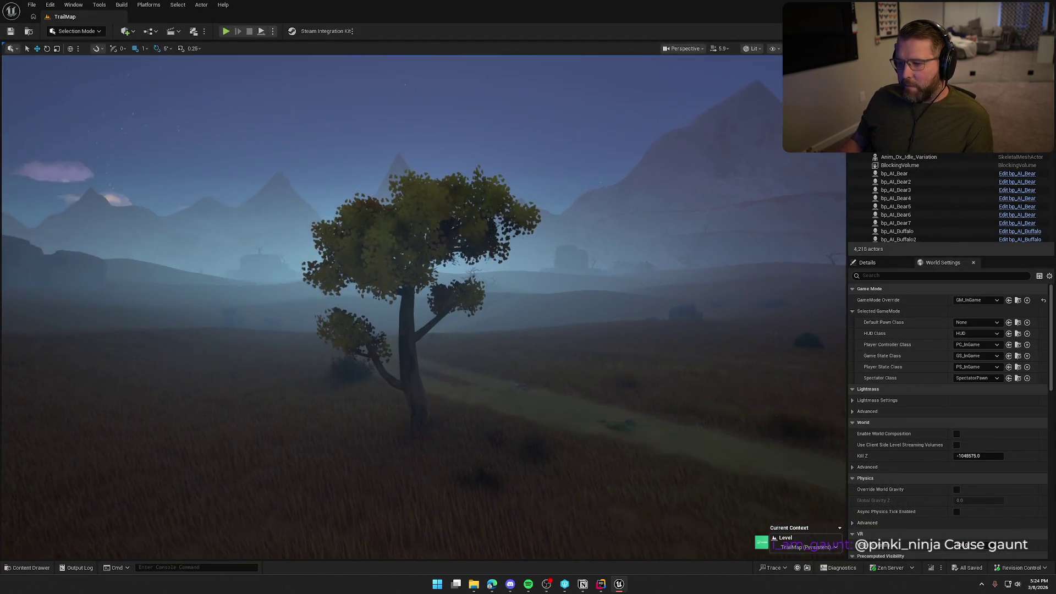
left_click(583, 586)
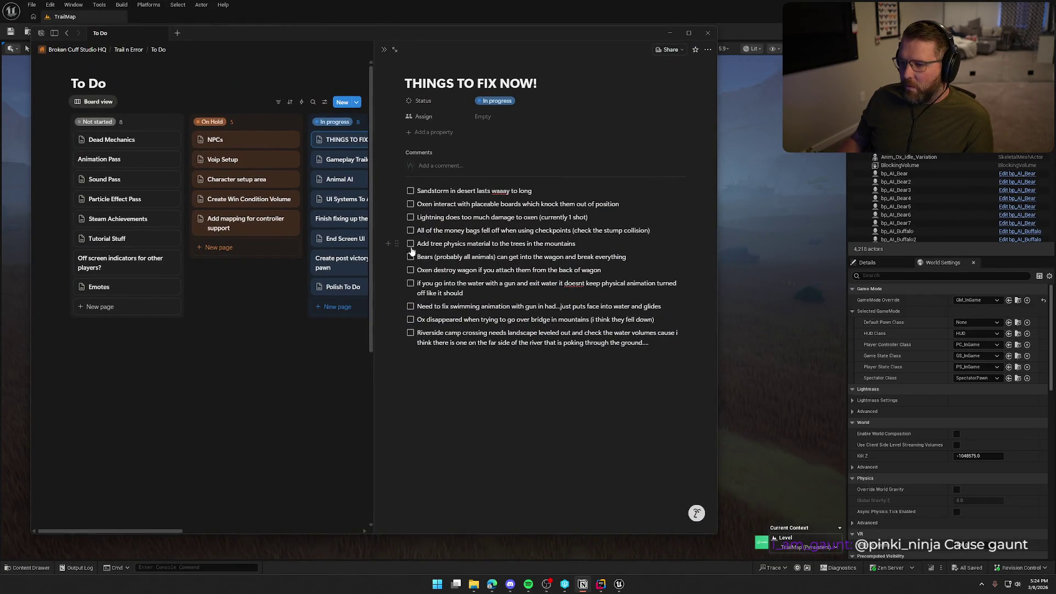
Check off the 'Add tree physics material' task and move the Notion window to the other monitor.
left_click(410, 244)
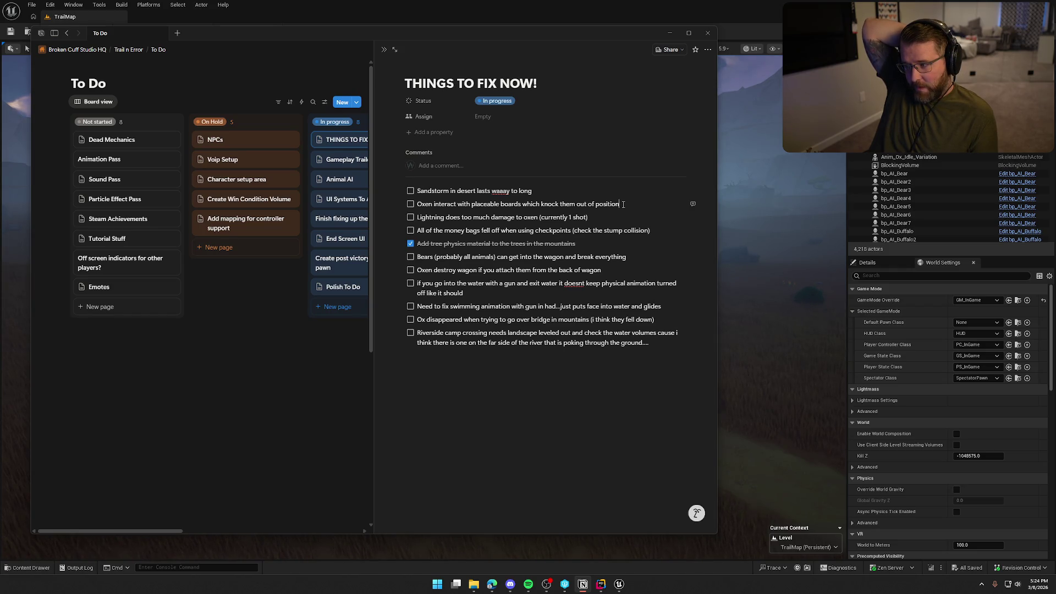
left_click(624, 204)
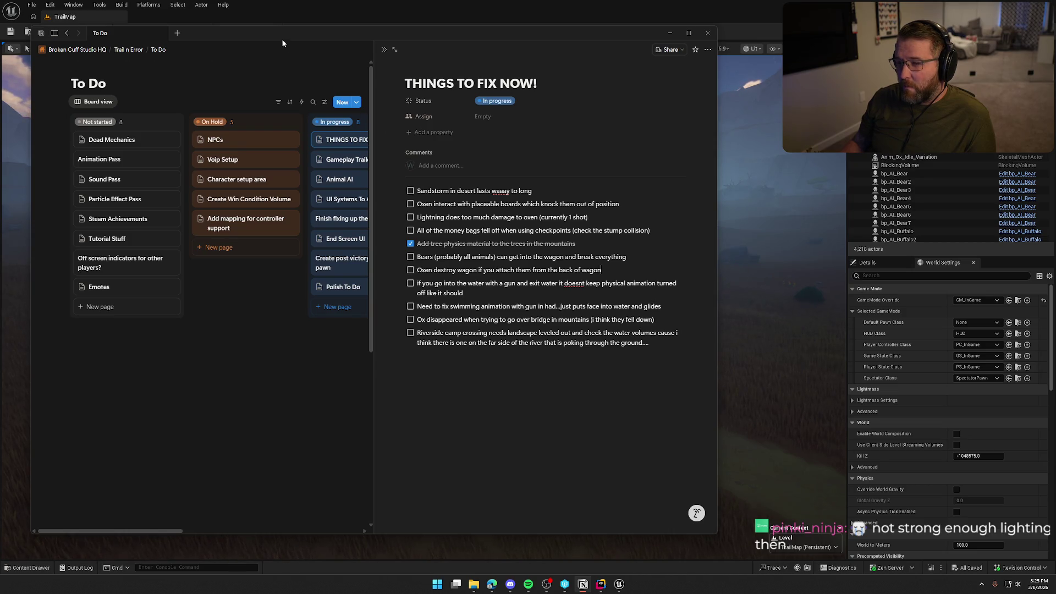
mouse_move(280, 40)
left_mouse_down()
mouse_move(638, 66)
mouse_move(1055, 66)
left_mouse_up()
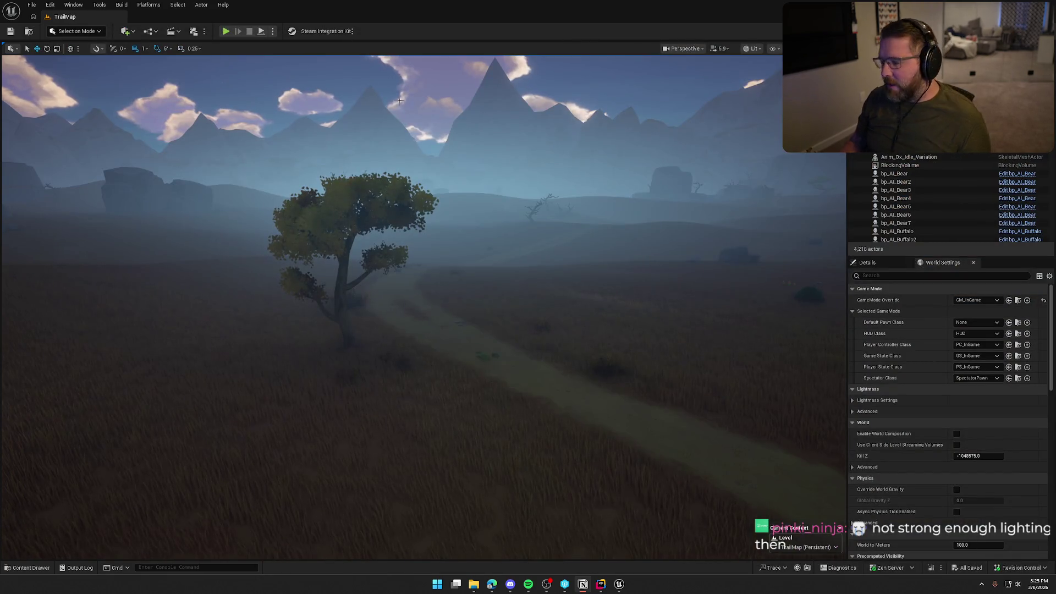
Open the bp_AI_Ox blueprint from the Logic > Animals folder.
key("ctrl+space")
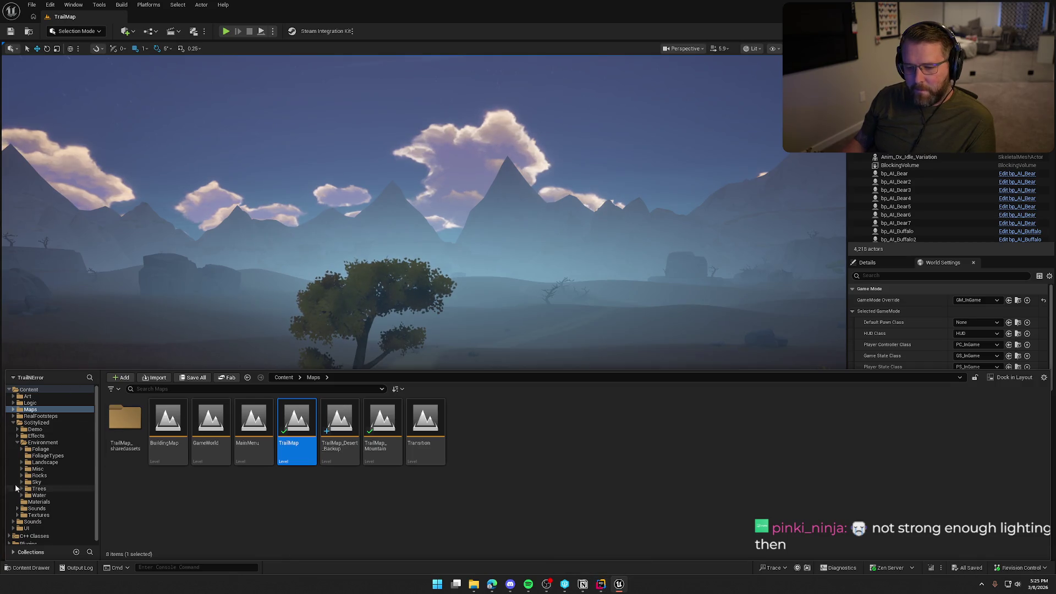
left_click(17, 443)
left_click(13, 422)
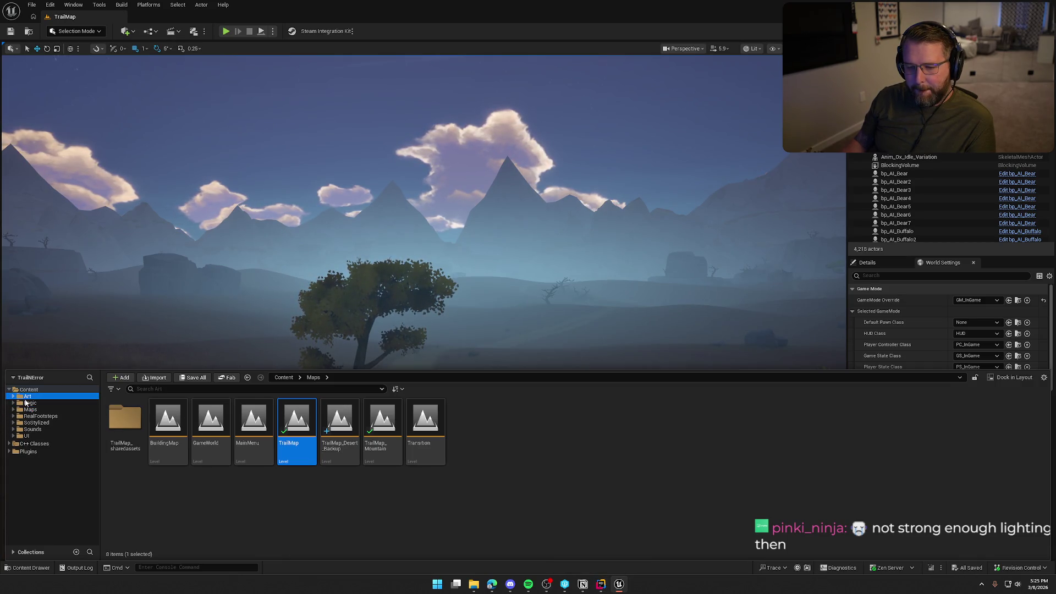
left_click(30, 403)
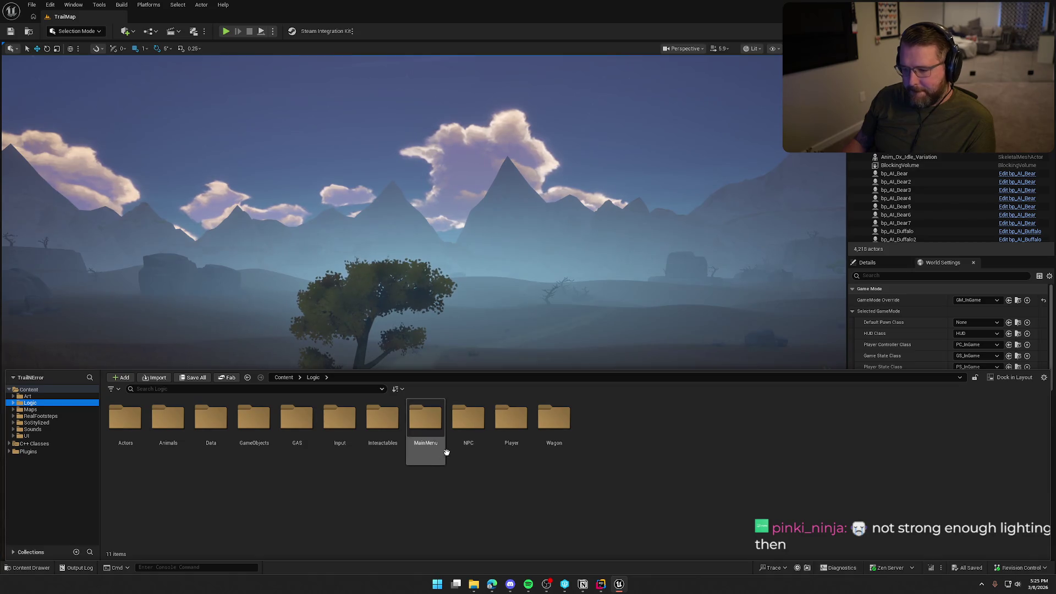
double_click(160, 436)
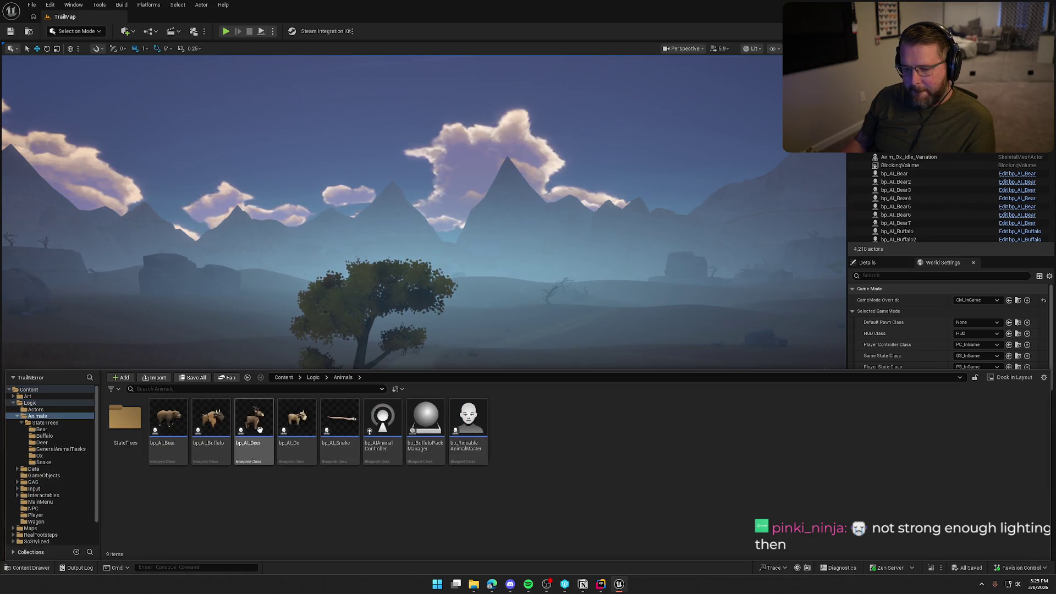
double_click(298, 421)
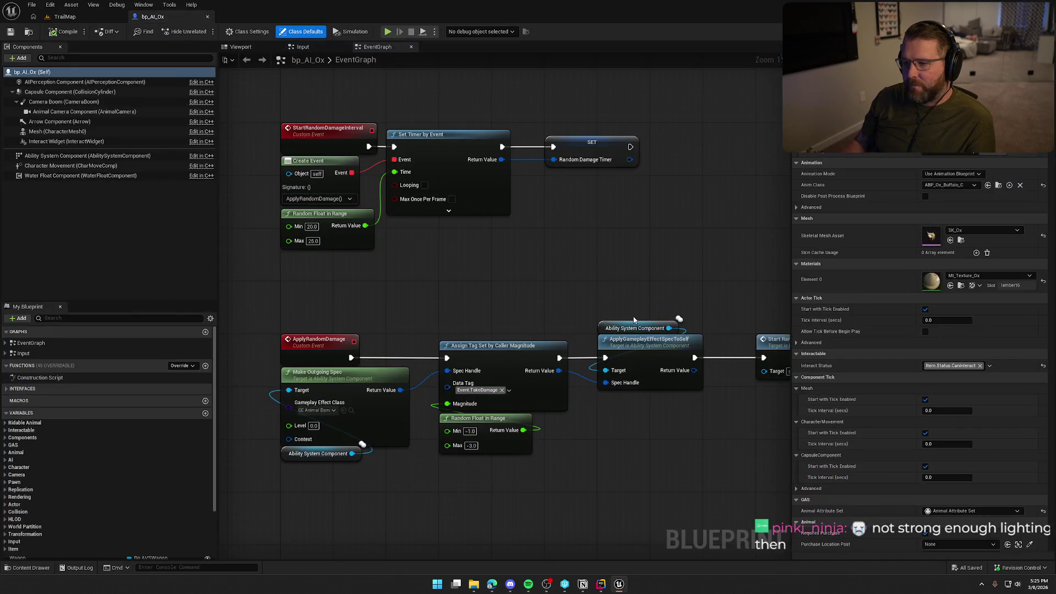
Switch to the Input graph and pan to the Server_AttachToWagon and Cast To bp_AVSWagon nodes.
scroll(640, 286, "down", 5)
mouse_move(640, 286)
left_mouse_down()
mouse_move(457, 403)
mouse_move(436, 114)
left_mouse_up()
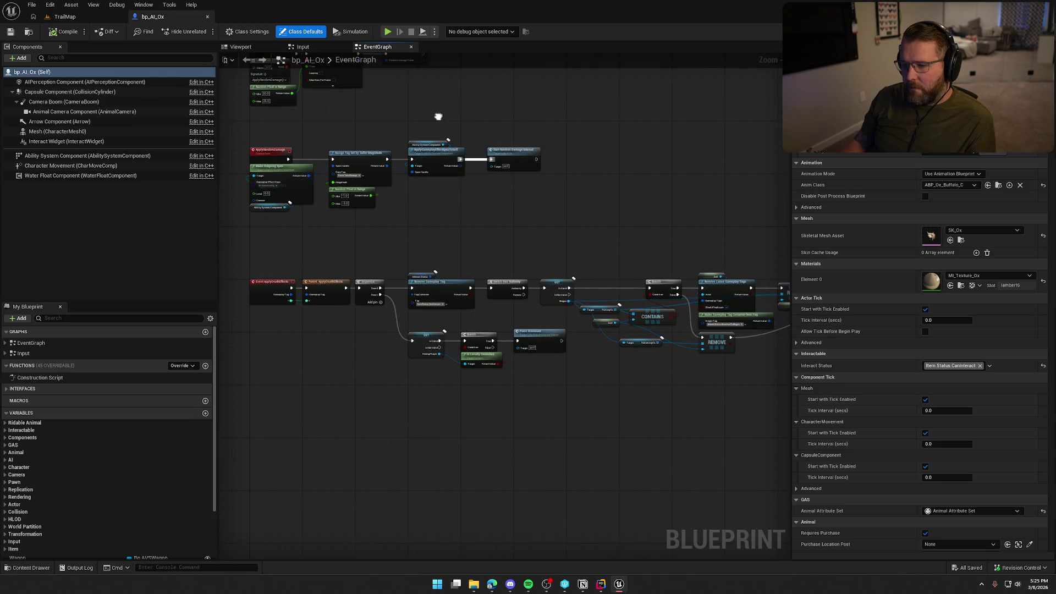
left_click(303, 47)
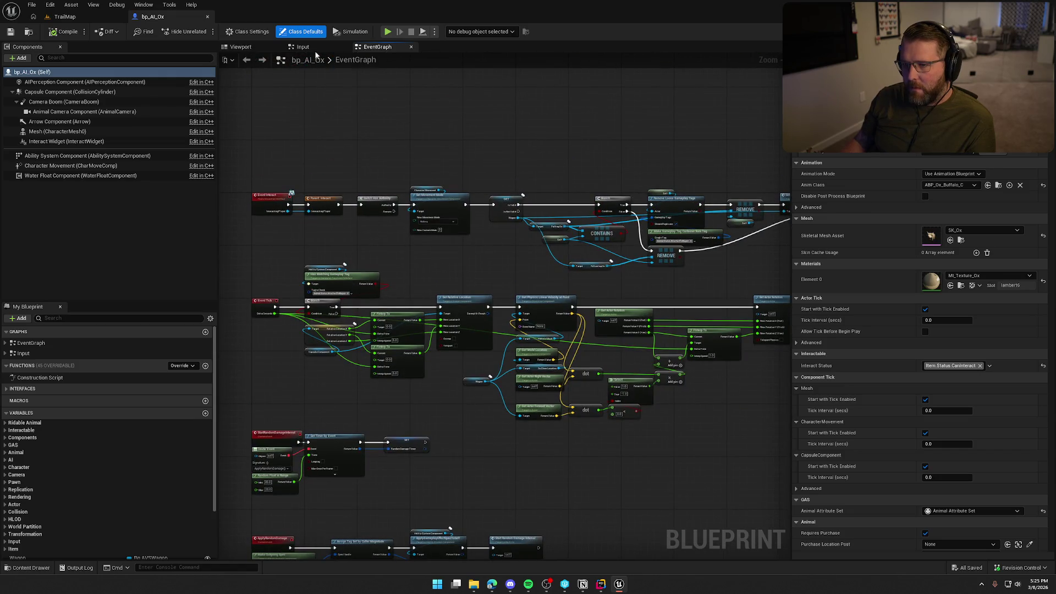
scroll(412, 279, "up", 5)
scroll(411, 279, "down", 4)
scroll(542, 292, "up", 2)
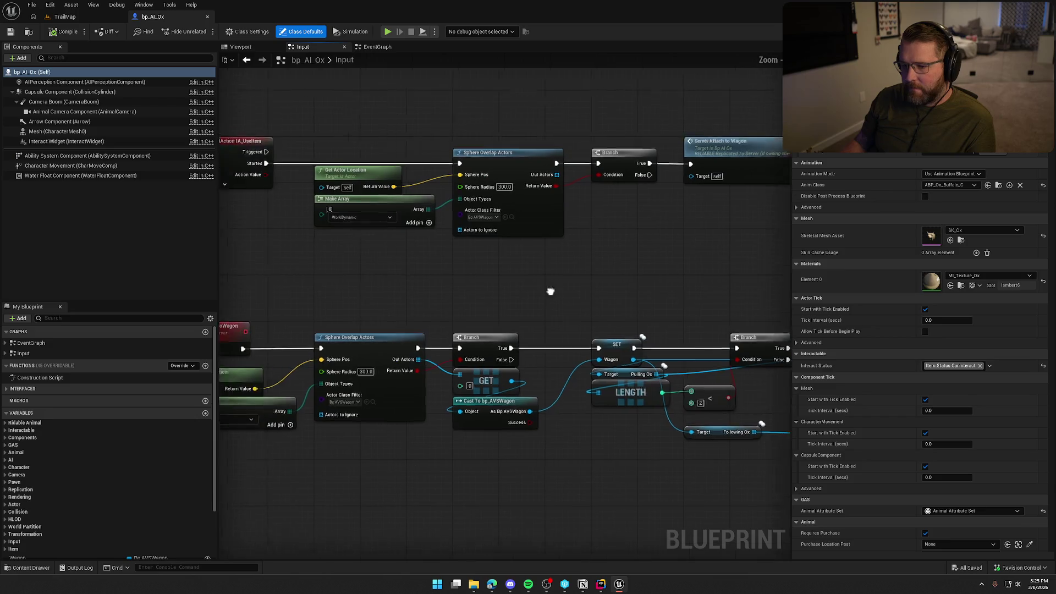
left_click_drag(676, 283, 580, 297)
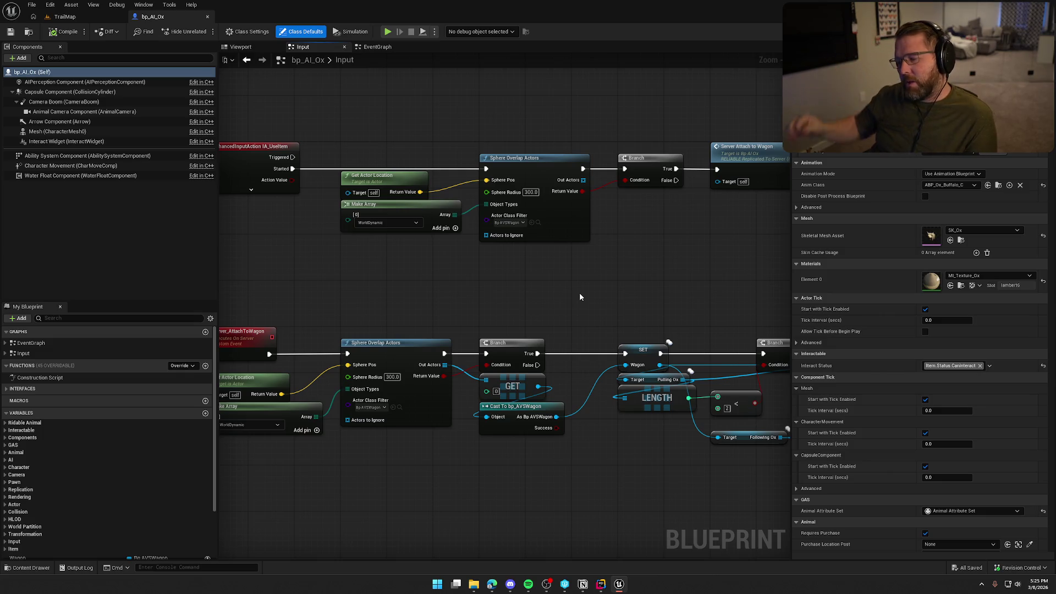
mouse_move(603, 299)
left_mouse_down()
mouse_move(646, 288)
mouse_move(302, 266)
left_mouse_up()
mouse_move(464, 262)
left_mouse_down()
mouse_move(393, 258)
mouse_move(691, 236)
mouse_move(688, 226)
left_mouse_up()
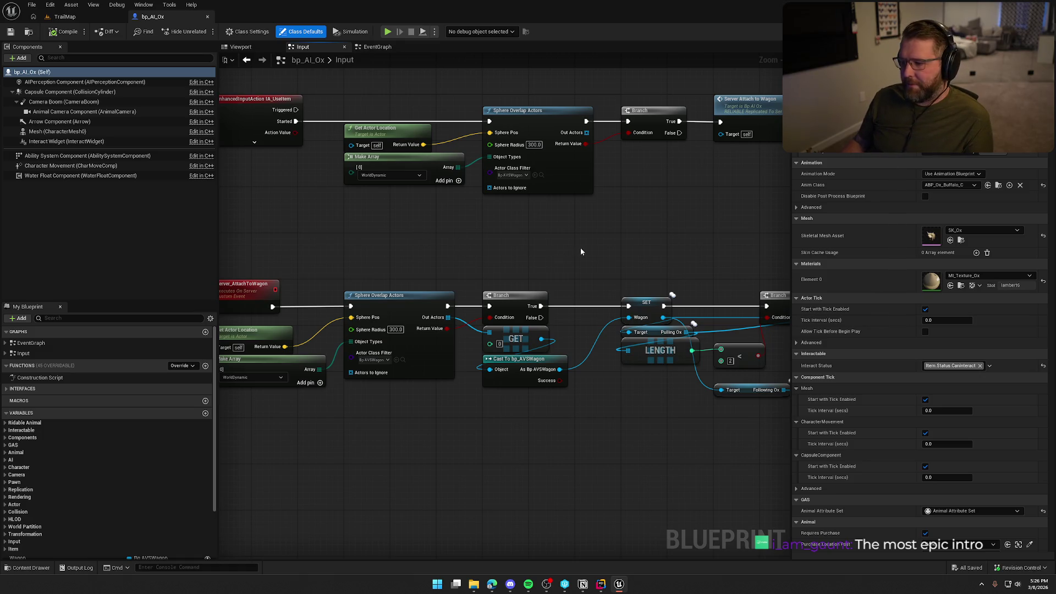
left_click_drag(575, 250, 445, 170)
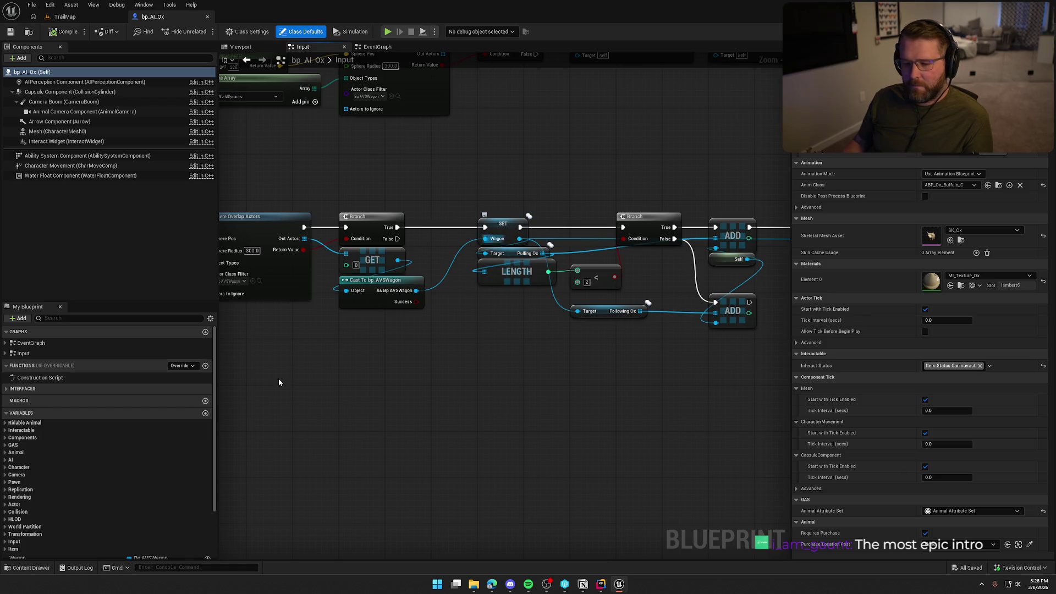
scroll(35, 484, "down", 3)
Set the Wagon variable's replication to RepNotify and open the OnRep_Wagon function.
left_click(34, 496)
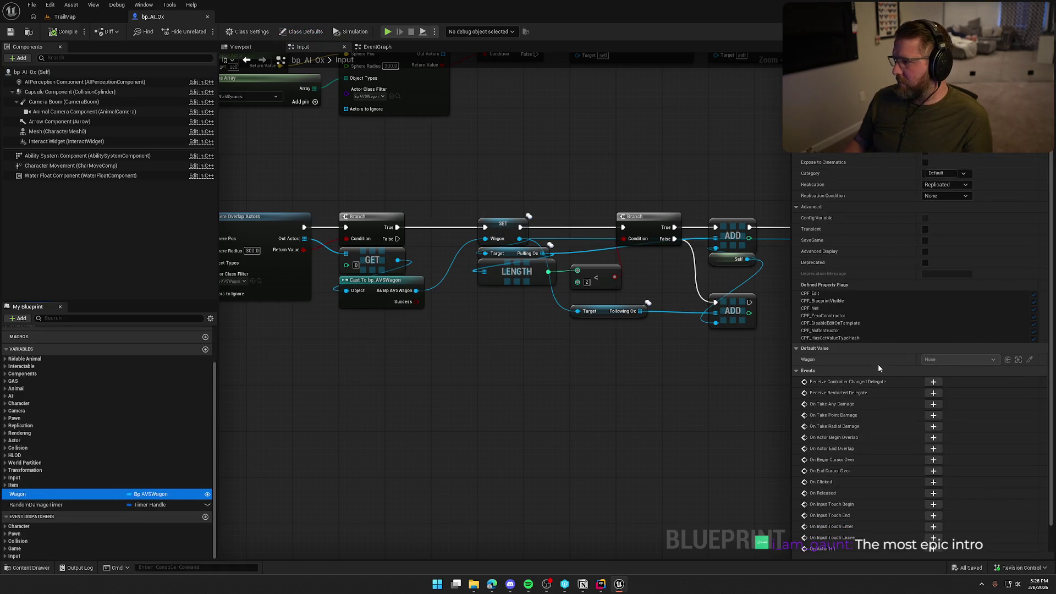
scroll(944, 263, "down", 1)
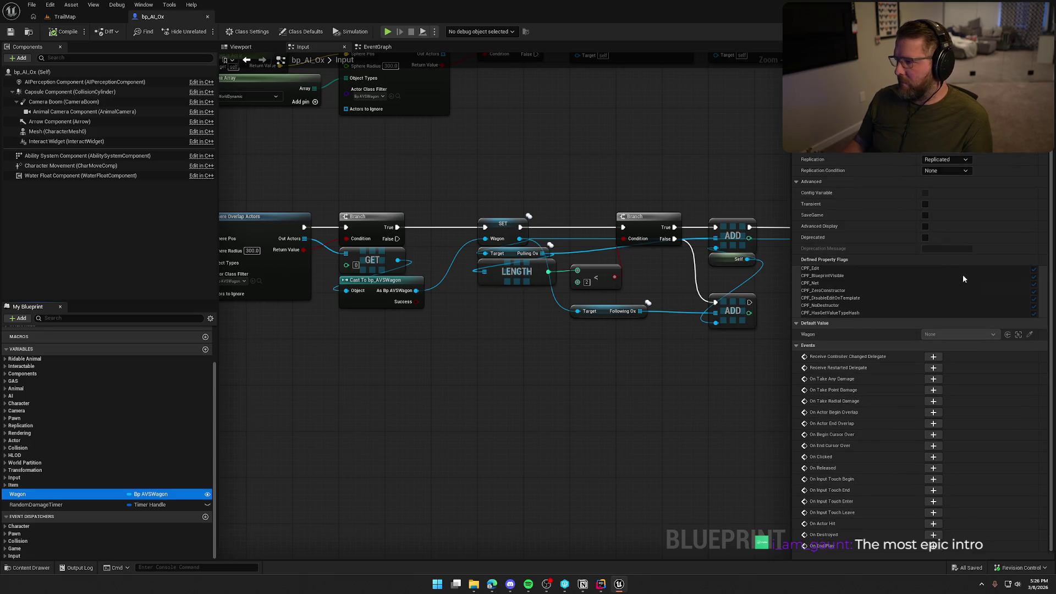
left_click(953, 160)
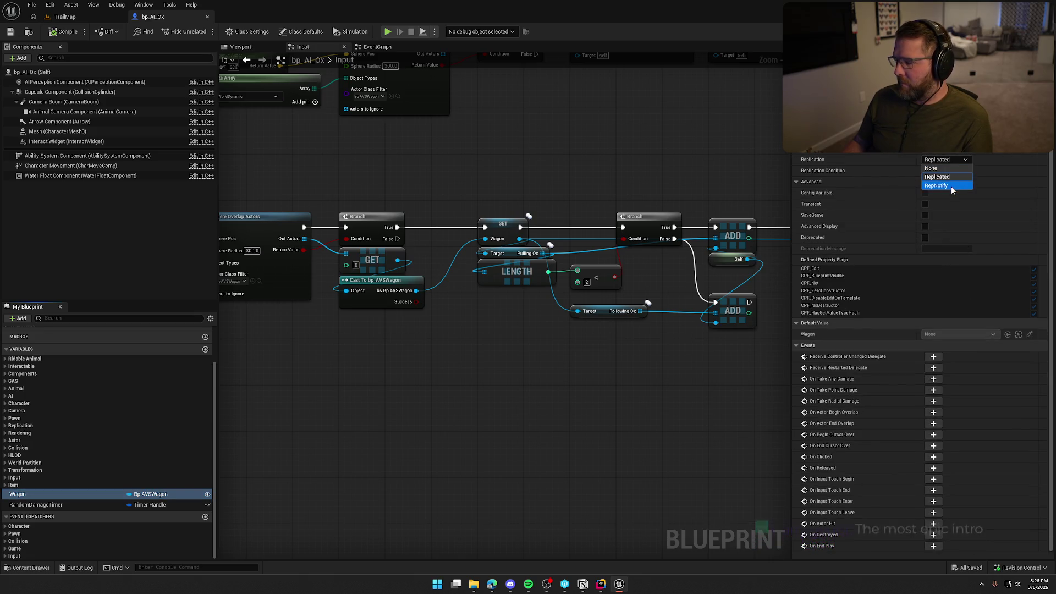
left_click(938, 186)
scroll(61, 425, "up", 3)
double_click(45, 389)
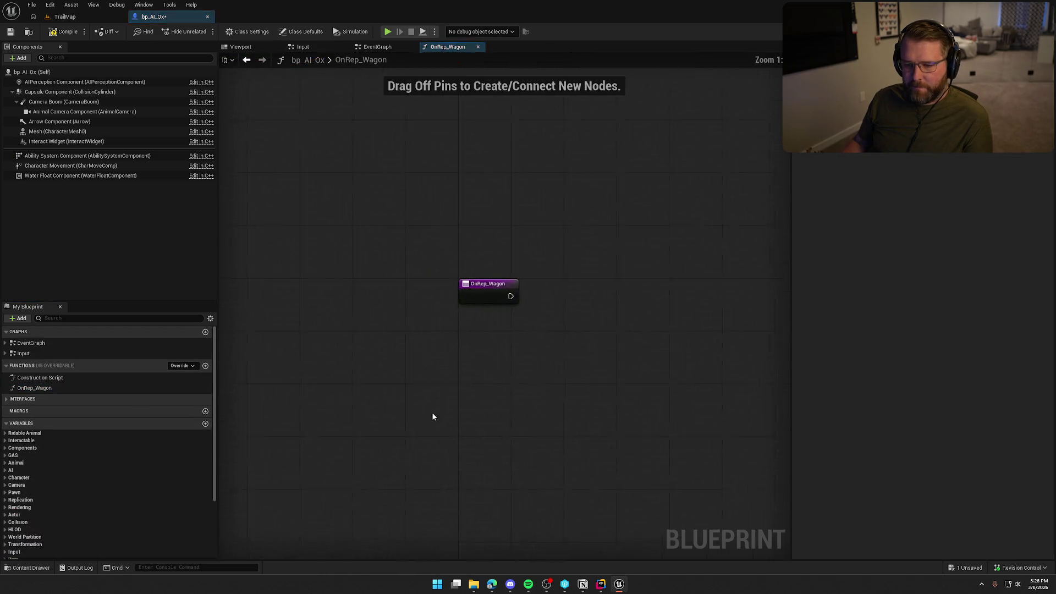
Add a Capsule Component reference, trying then deleting a Set Collision Profile Name node.
mouse_move(70, 92)
left_mouse_down()
mouse_move(505, 253)
mouse_move(513, 290)
left_mouse_up()
type("set colli")
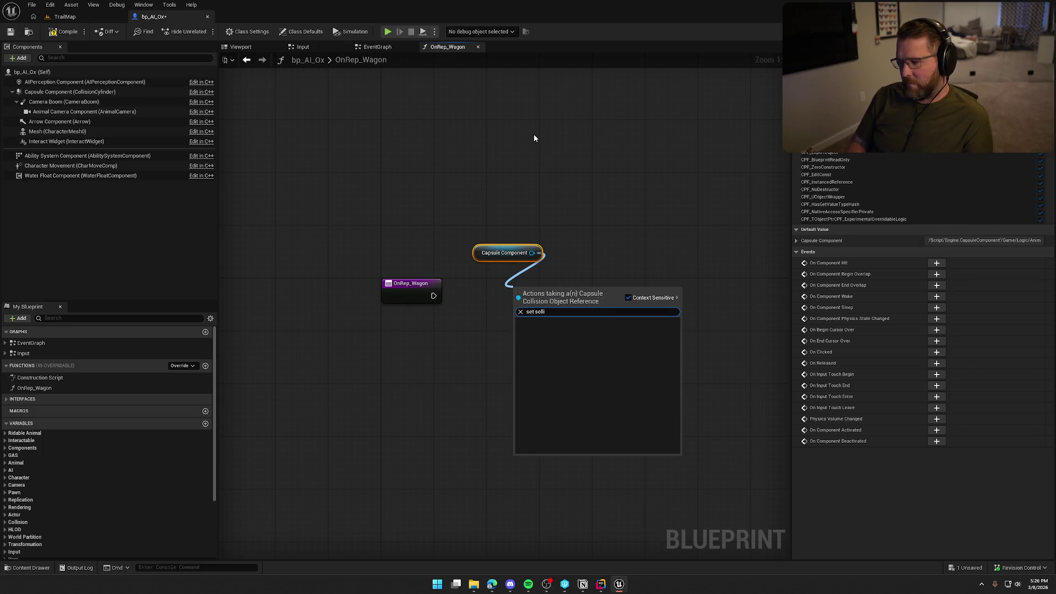
key("BackSpace")
key("BackSpace")
key("BackSpace")
type("o")
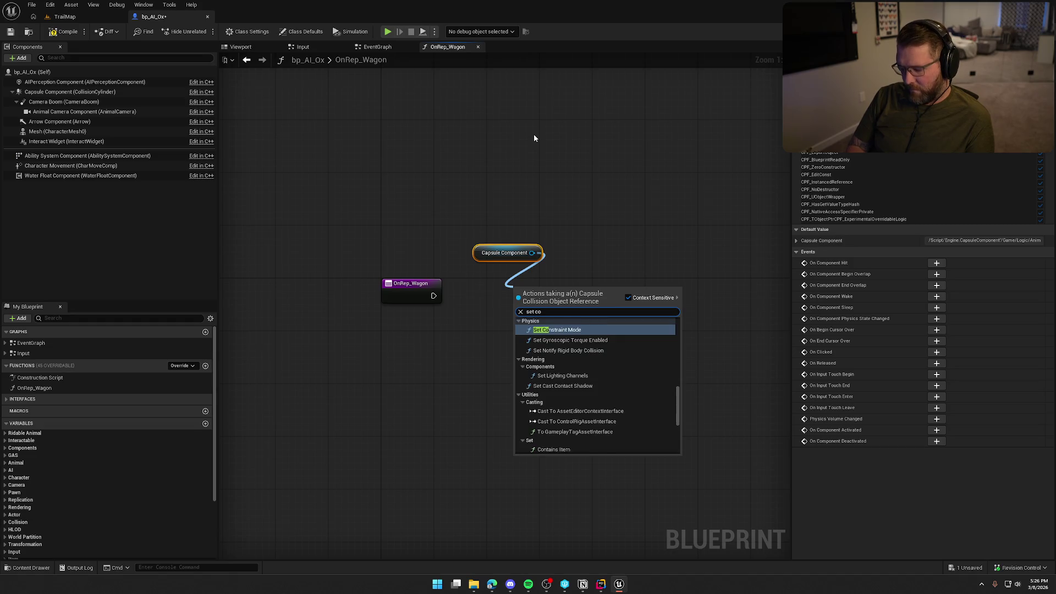
type("llision")
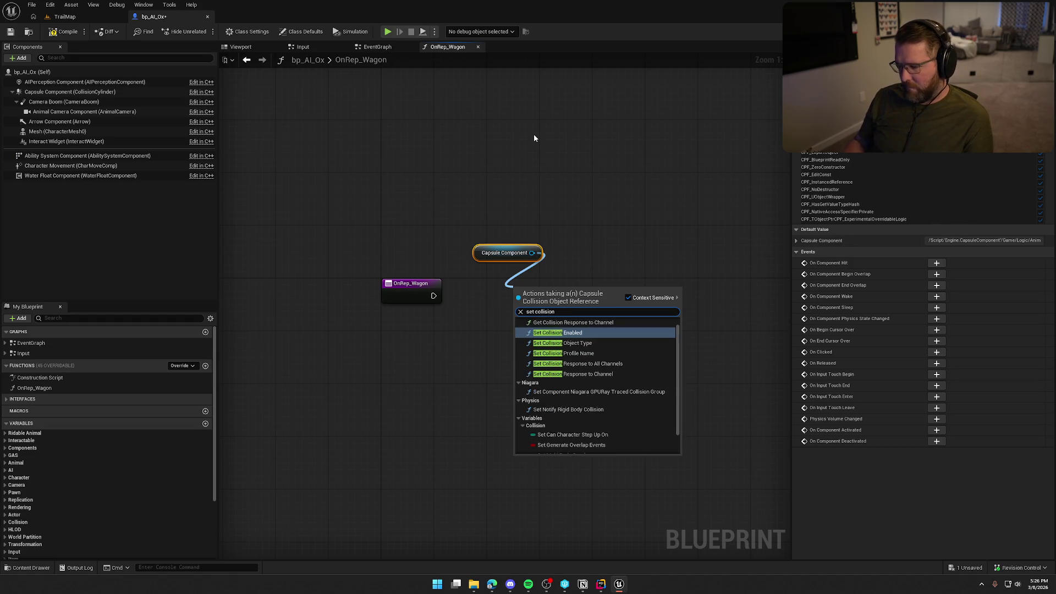
left_click(591, 355)
left_click_drag(576, 302, 600, 288)
key("Delete")
Inspect the wagon Vehicle Mesh collision settings, then return to bp_AI_Ox's capsule node.
key("ctrl+space")
left_click(55, 523)
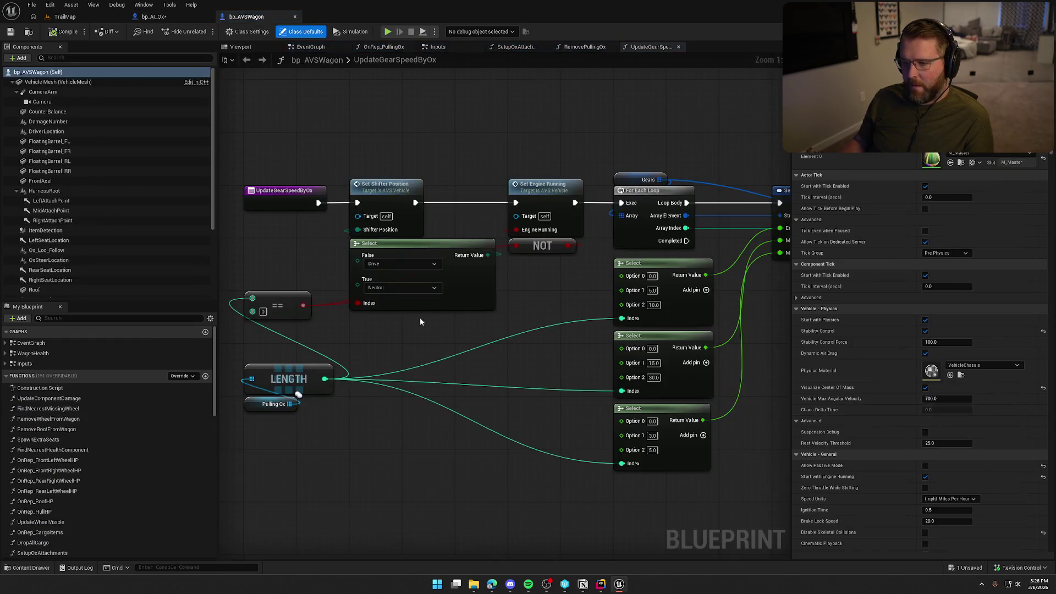
left_click(58, 81)
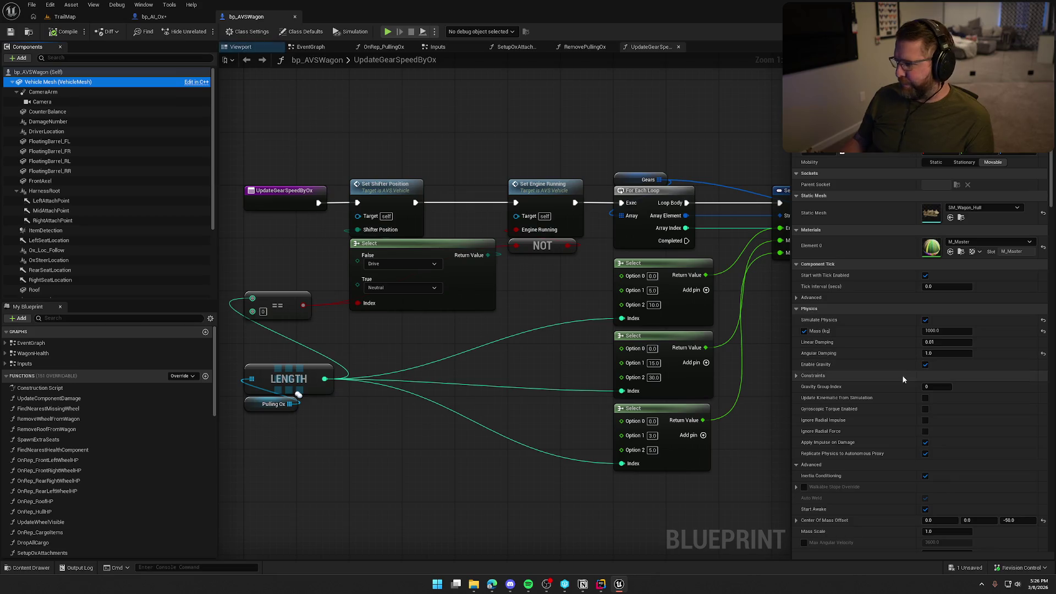
scroll(900, 361, "down", 5)
scroll(900, 356, "down", 5)
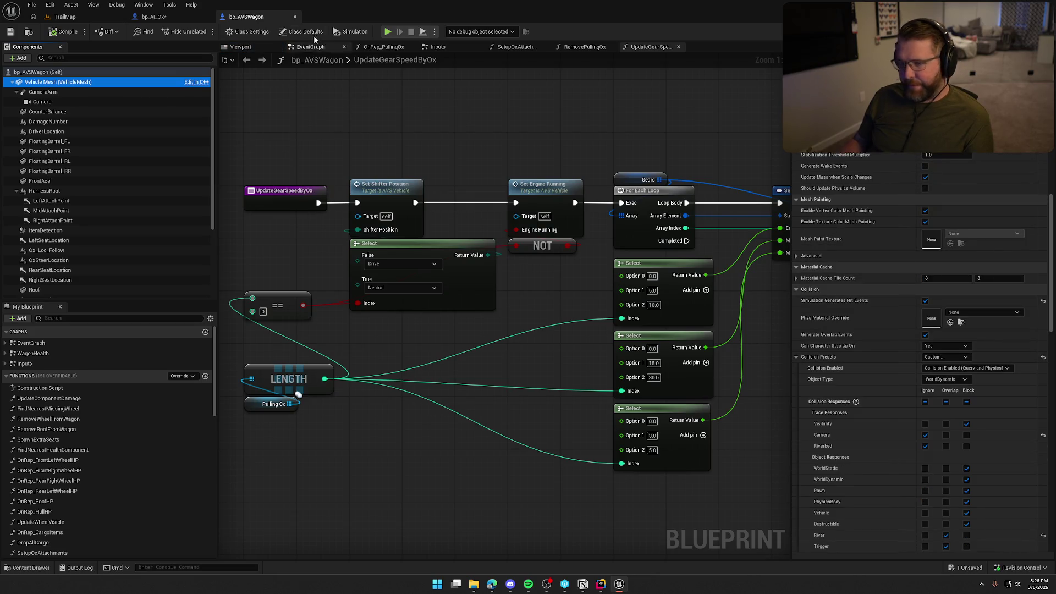
left_click(170, 20)
left_click_drag(532, 253, 556, 287)
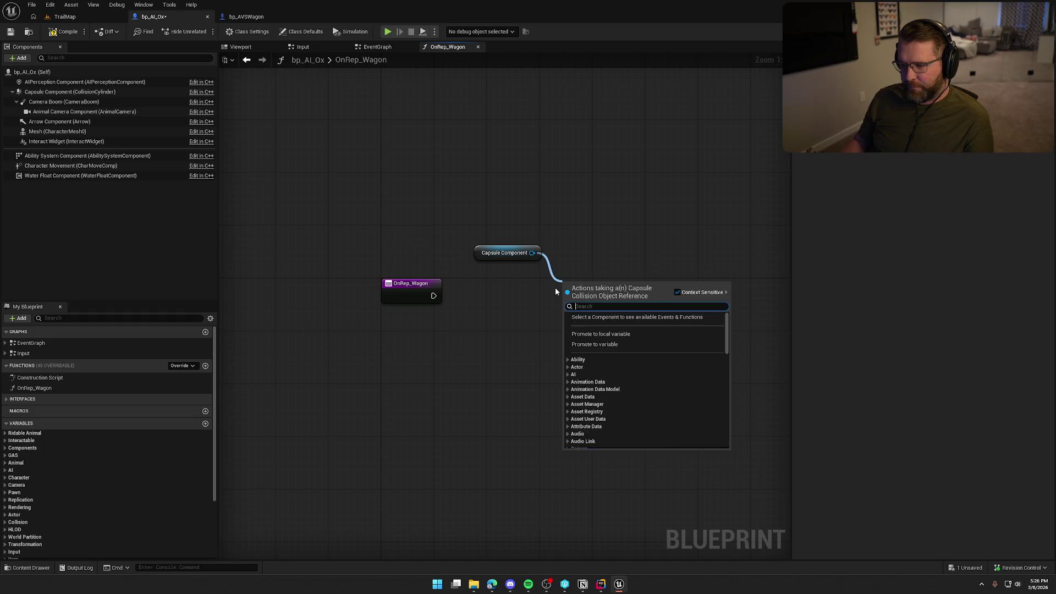
Add a Set Collision Response to Channel node for WorldDynamic, wired after OnRep_Wagon.
type("set collision")
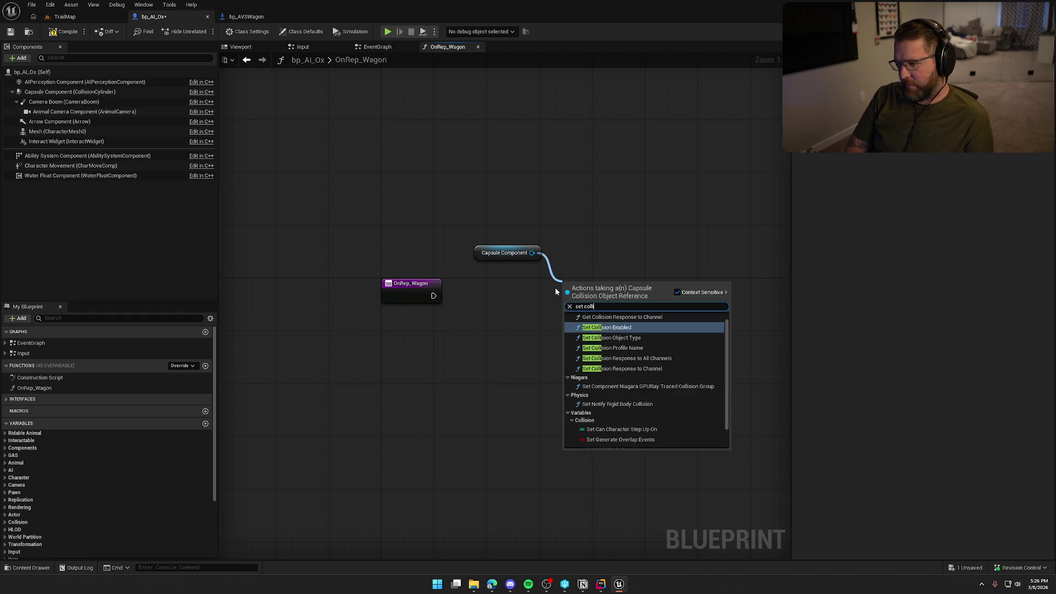
left_click(667, 367)
left_click(596, 336)
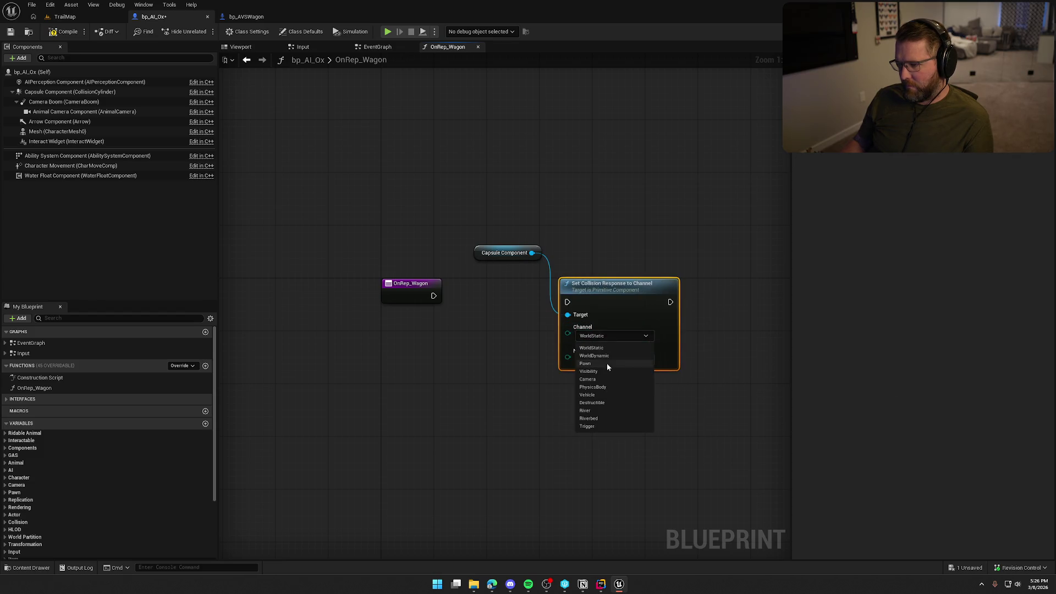
left_click(602, 355)
left_click(603, 357)
left_click(588, 375)
left_click(514, 347)
left_click_drag(568, 302, 433, 298)
left_click(495, 257)
left_click_drag(495, 256, 650, 288)
left_click(618, 291, "ctrl")
left_click(455, 373)
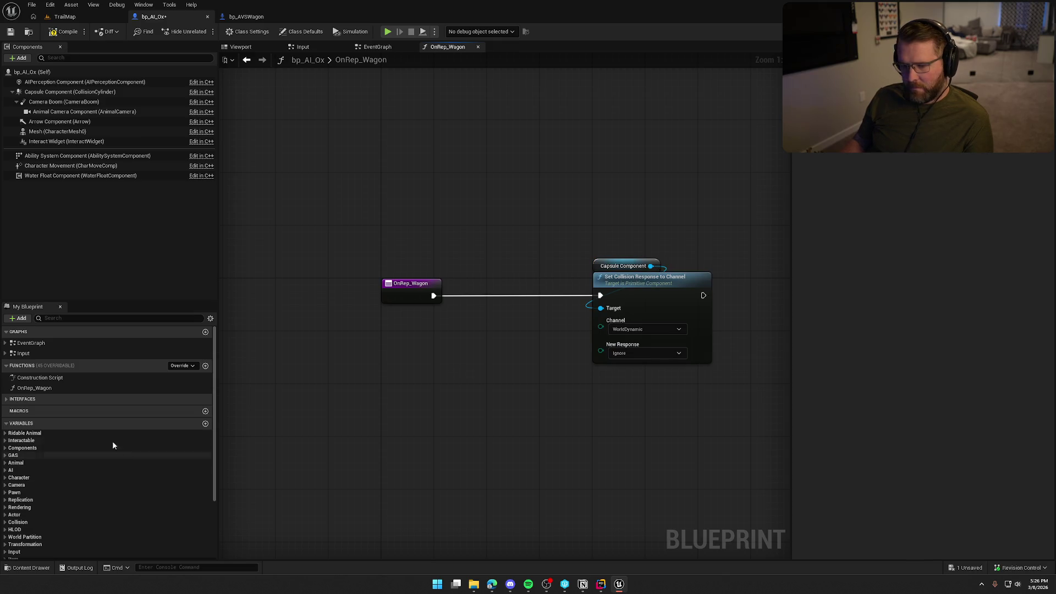
Place a Wagon getter, trying a validated get before reverting to a plain getter.
scroll(128, 484, "down", 3)
mouse_move(22, 481)
left_mouse_down()
mouse_move(453, 333)
mouse_move(479, 343)
left_mouse_up()
right_click(463, 339)
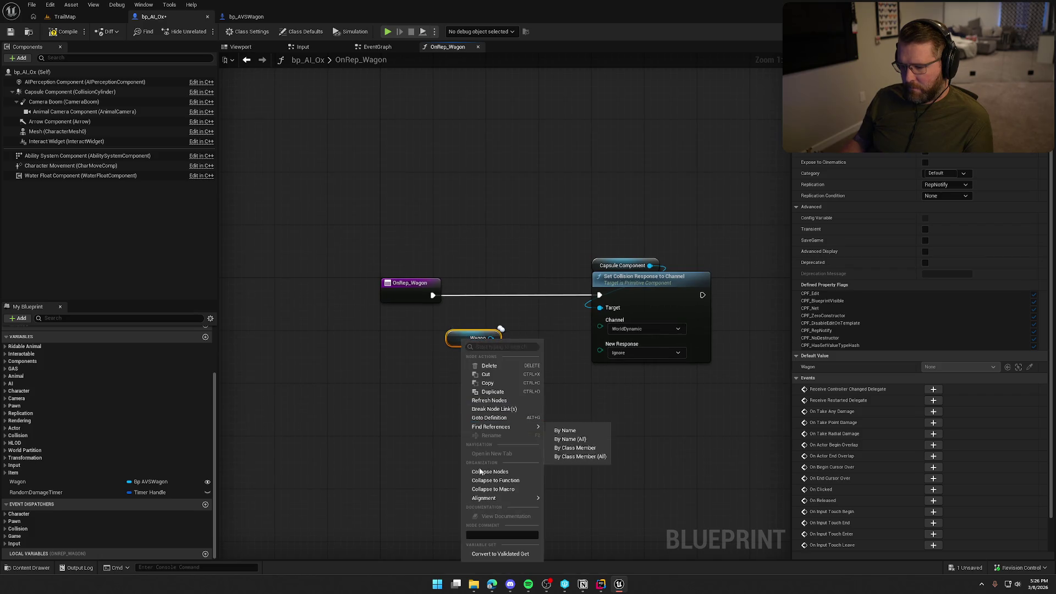
left_click(487, 554)
left_click_drag(455, 348, 433, 295)
mouse_move(496, 351)
left_mouse_down()
mouse_move(536, 298)
mouse_move(587, 297)
left_mouse_up()
left_click_drag(569, 383, 432, 385)
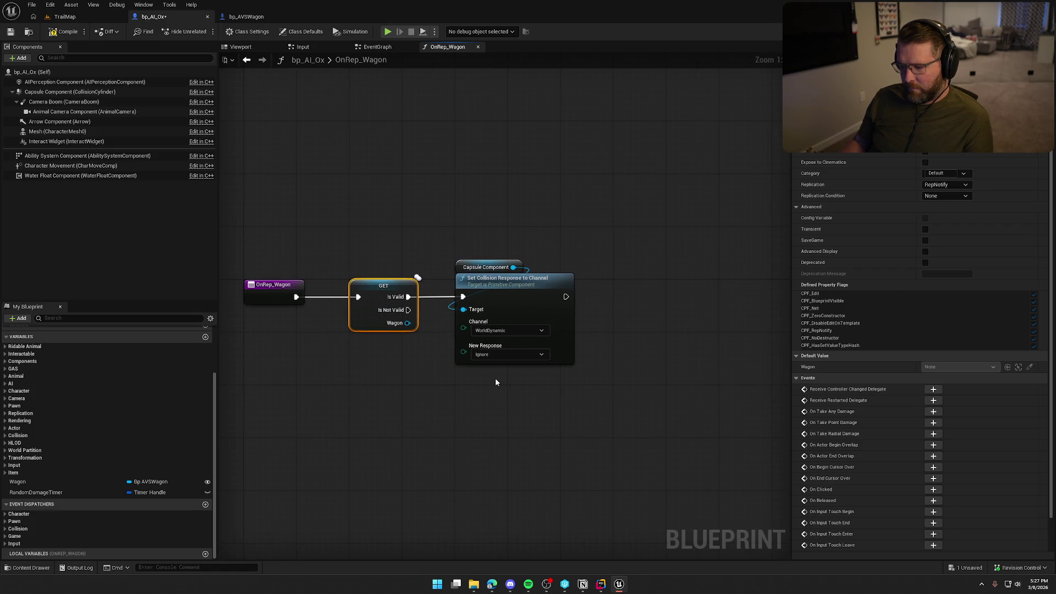
left_click_drag(476, 354, 427, 293)
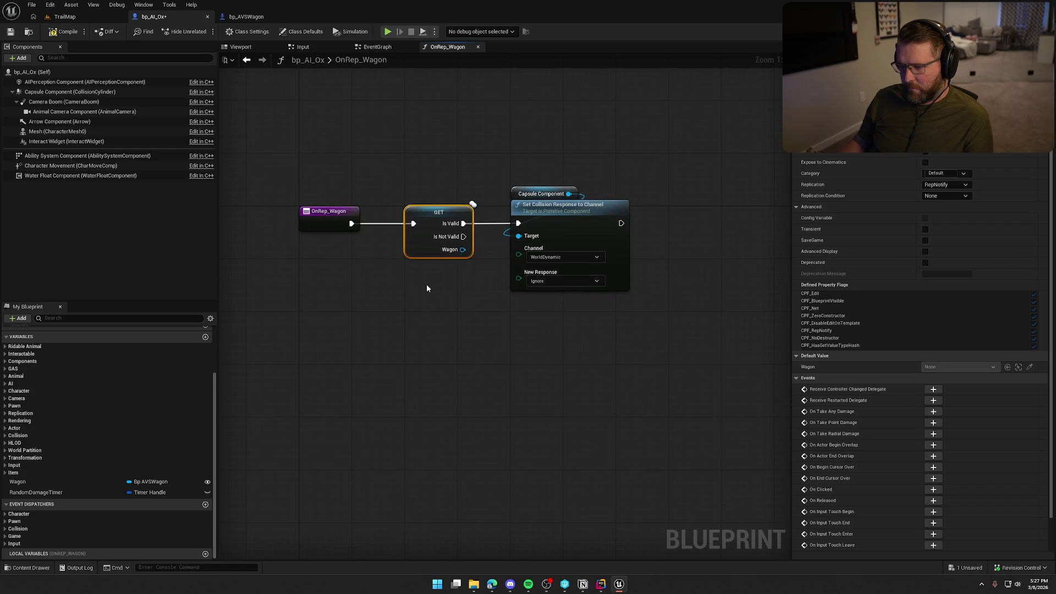
right_click(446, 220)
left_click(484, 457)
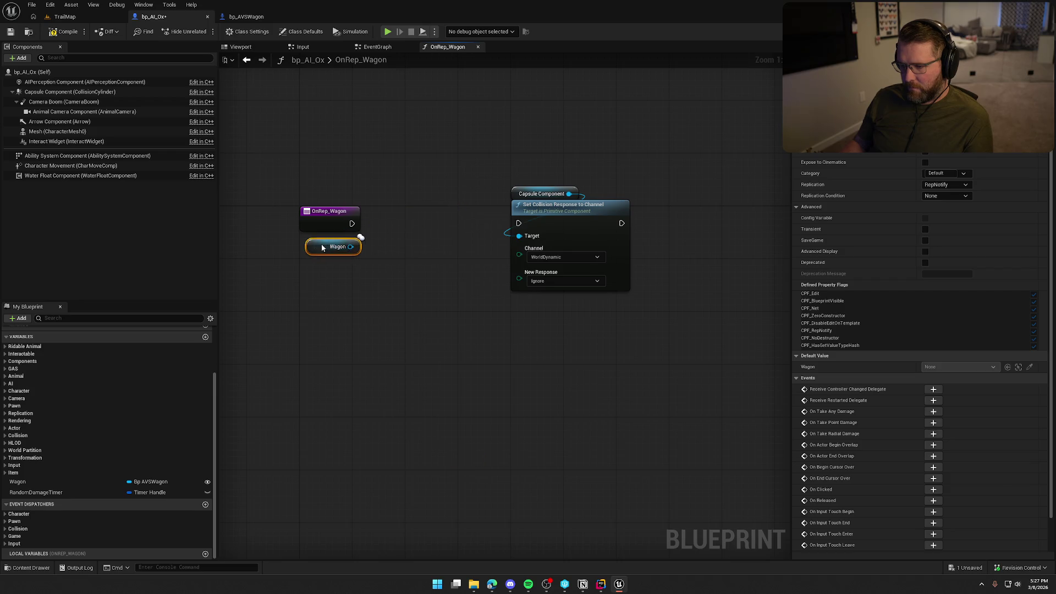
Add an Is Valid check on Wagon and connect OnRep_Wagon directly to Set Collision Response.
left_click_drag(370, 253, 375, 254)
type("is va")
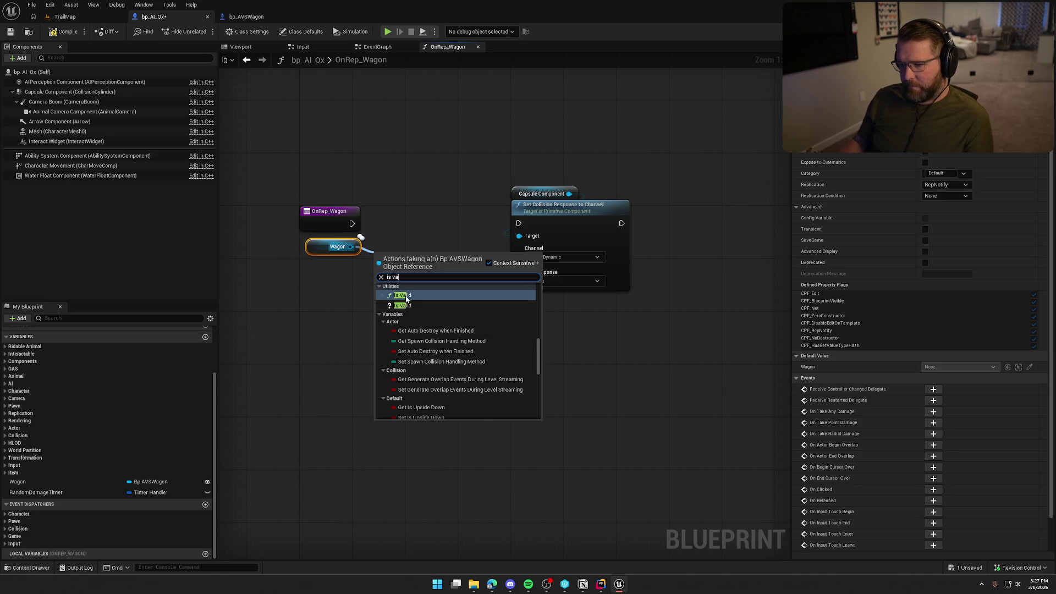
left_click(401, 295)
mouse_move(318, 247)
left_mouse_down()
mouse_move(383, 279)
mouse_move(324, 272)
left_mouse_up()
left_click_drag(352, 223, 518, 223)
left_click(492, 248)
Feed New Response from a Select indexed by Is Valid, with True set to Block.
left_click_drag(519, 279, 475, 306)
type("selec")
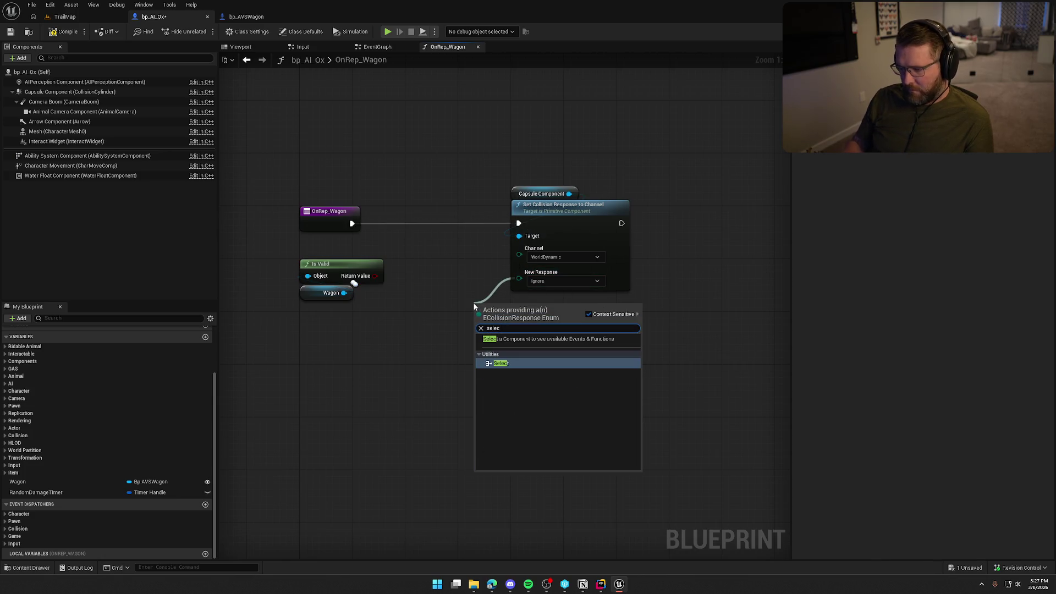
key("Return")
left_click_drag(479, 363, 374, 275)
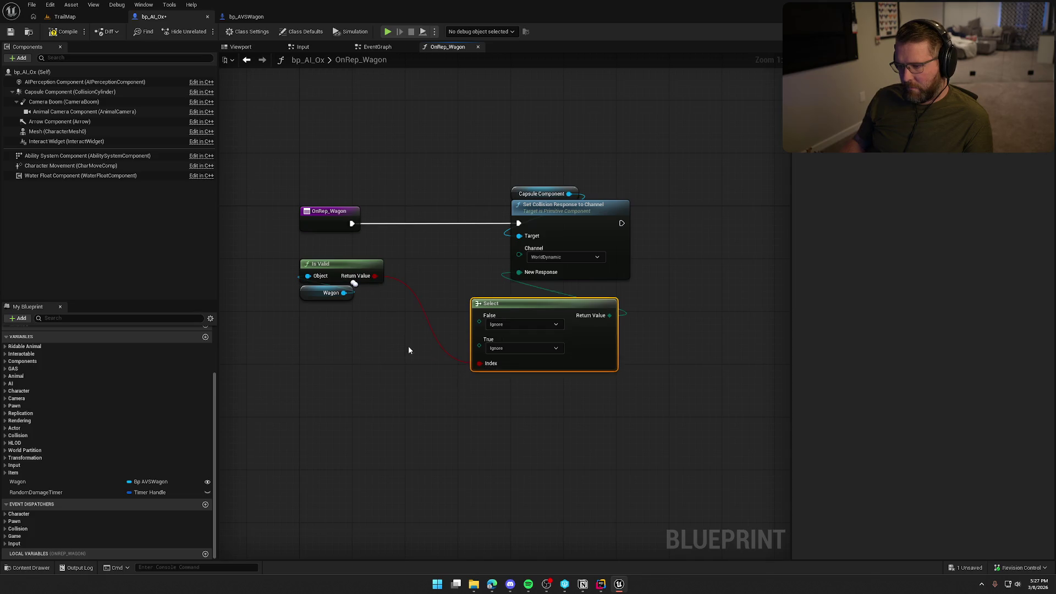
left_click(516, 351)
left_click(508, 373)
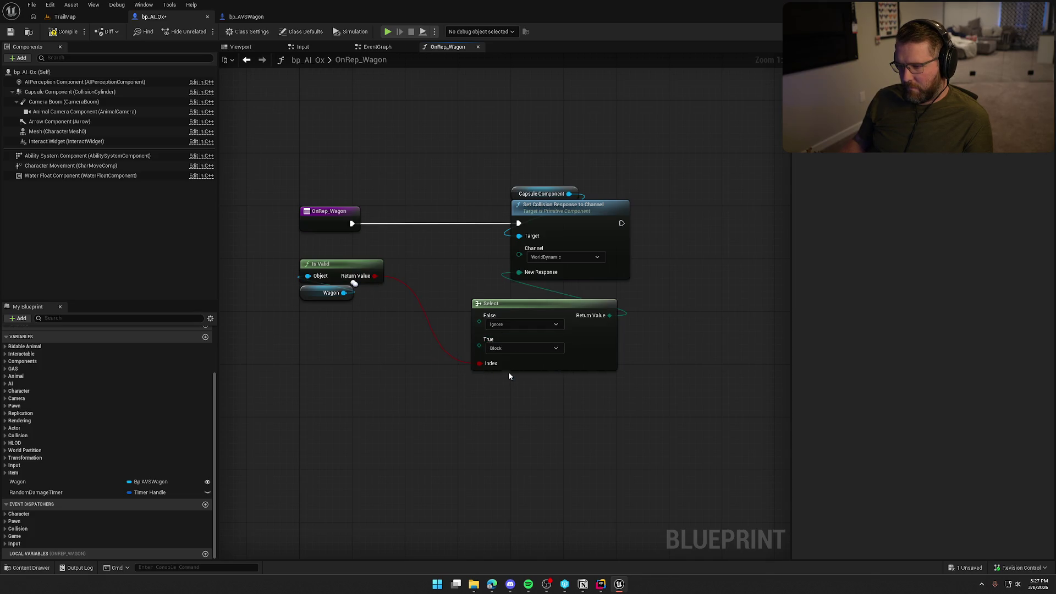